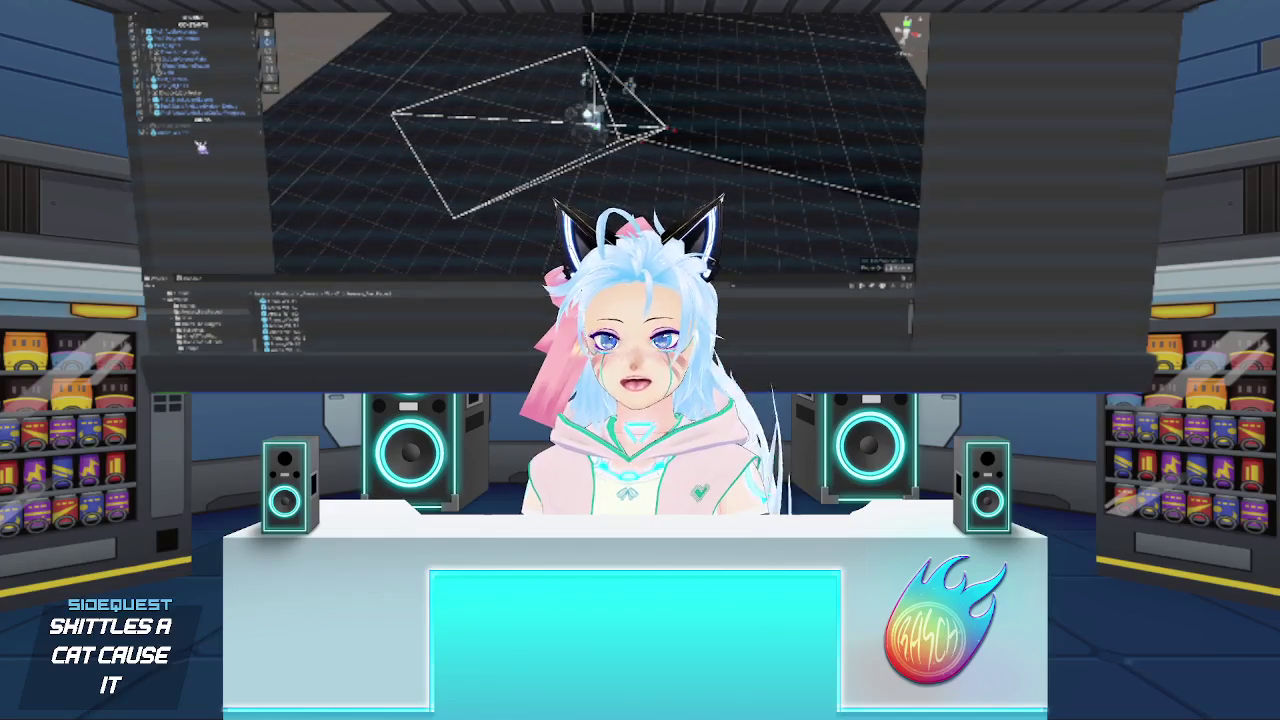
- Delete a level object, restore it with undo, and frame the whole arena level in view
left_click(199, 132)
key("Delete")
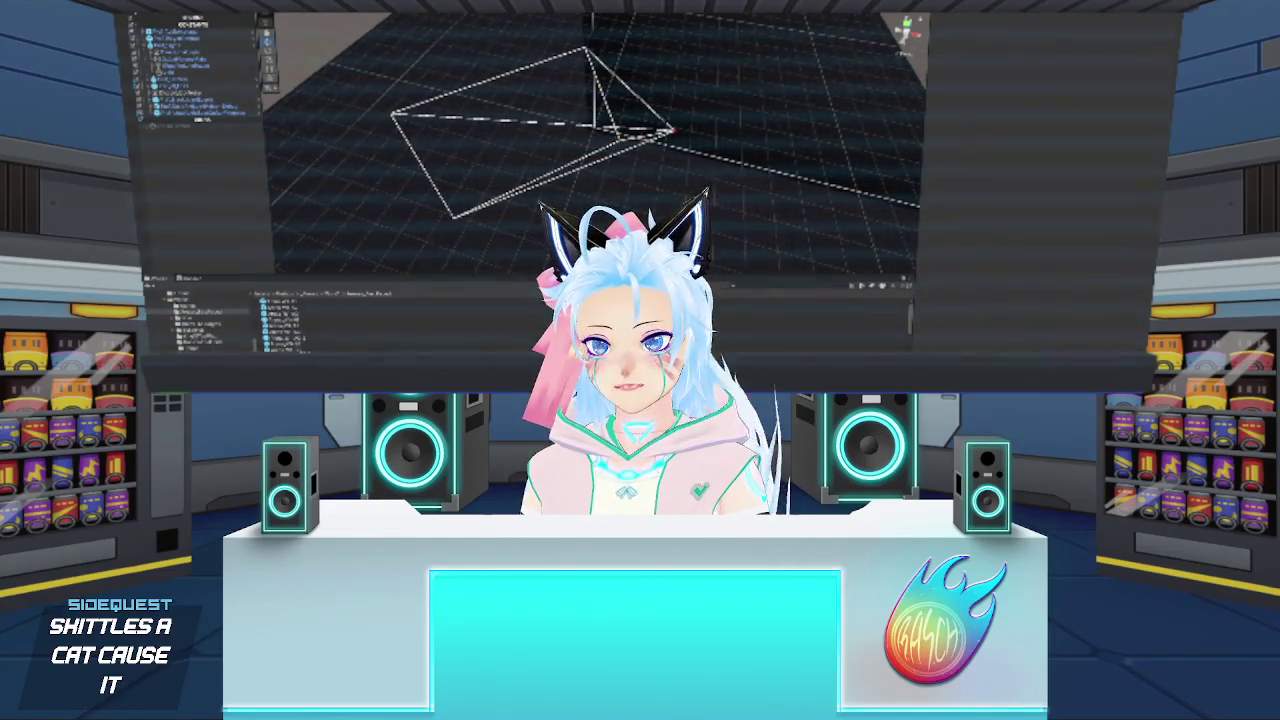
key("ctrl+z")
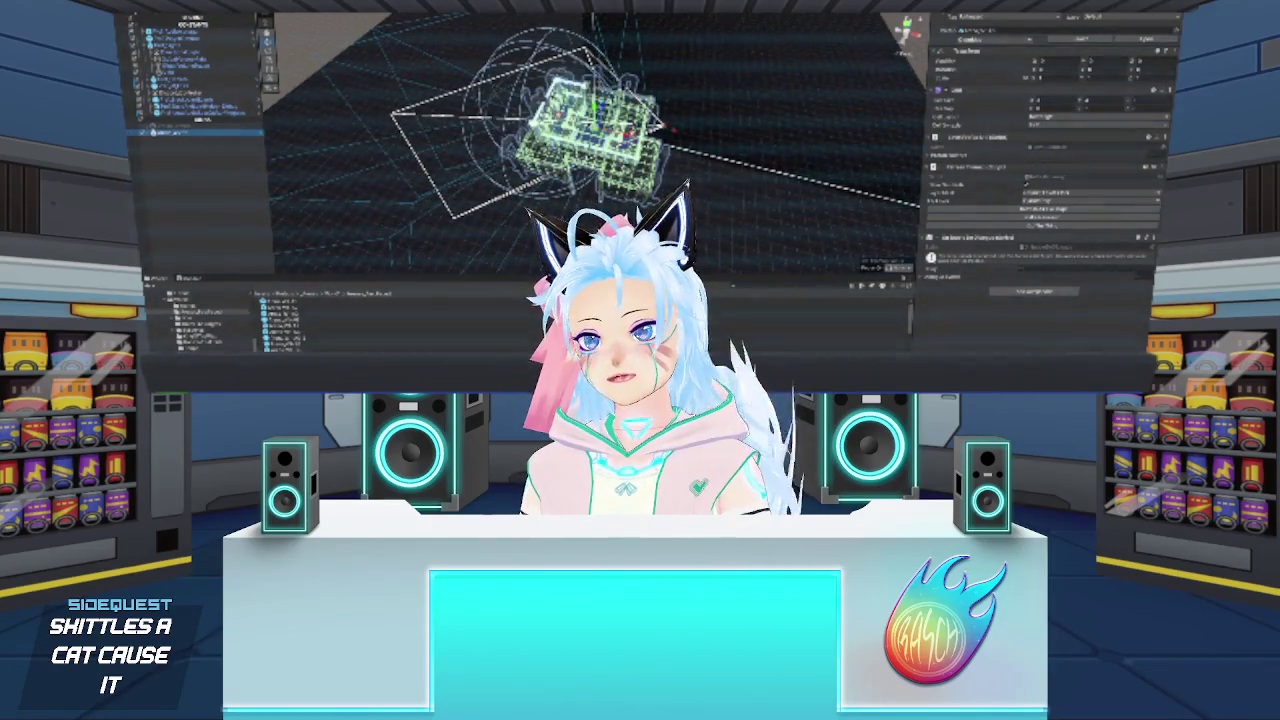
key("f")
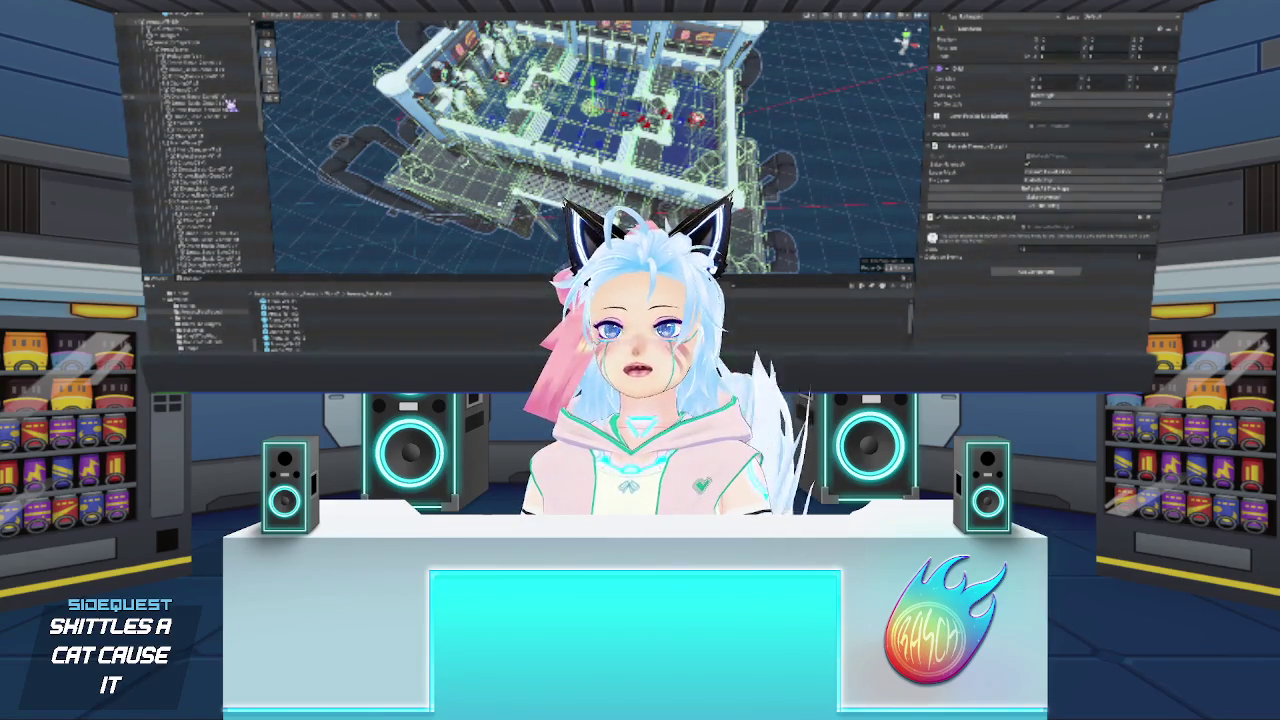
- Reposition two spawn points in the arena by dragging their move gizmos
left_click(230, 122)
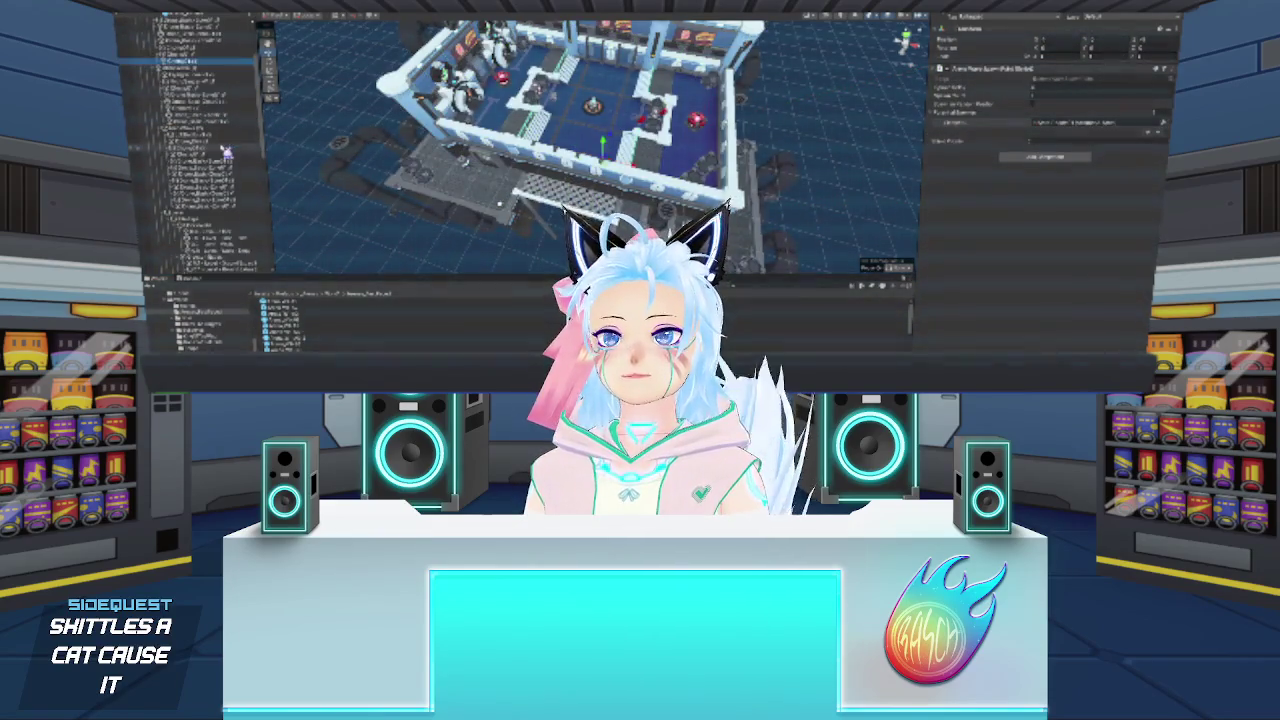
scroll(228, 152, "down", 3)
left_click(205, 135)
key("f")
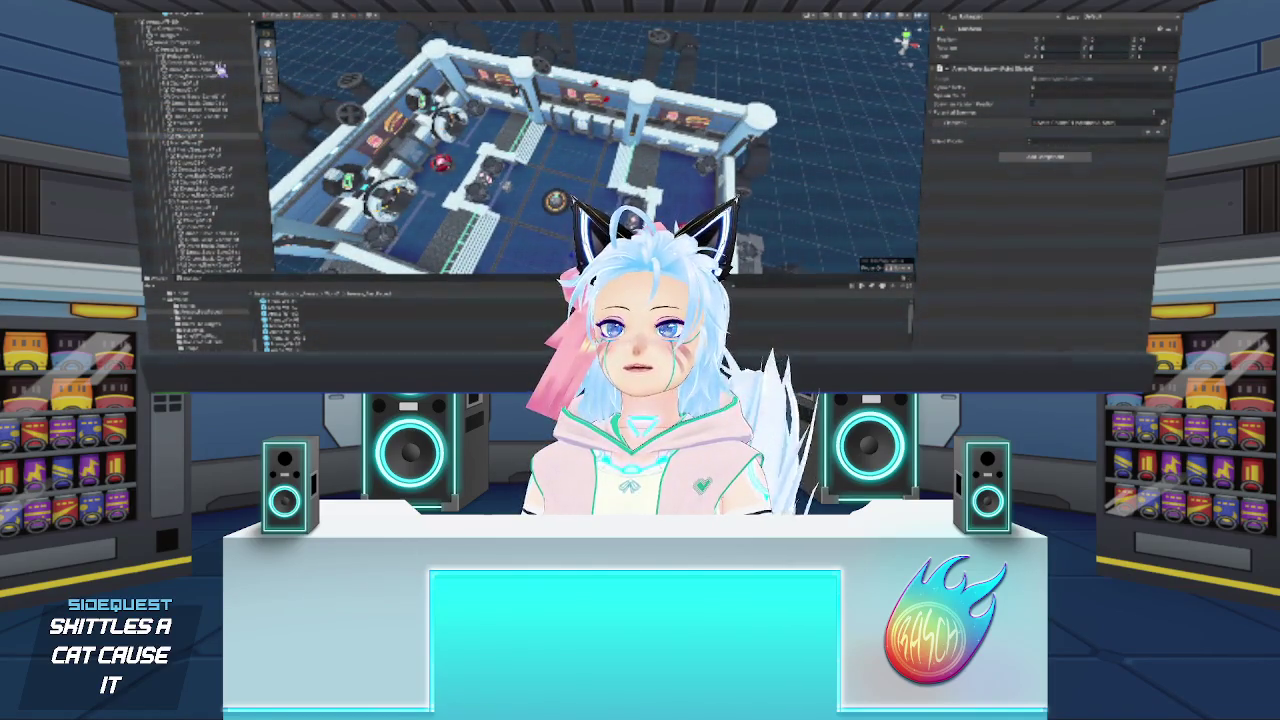
left_click(190, 56)
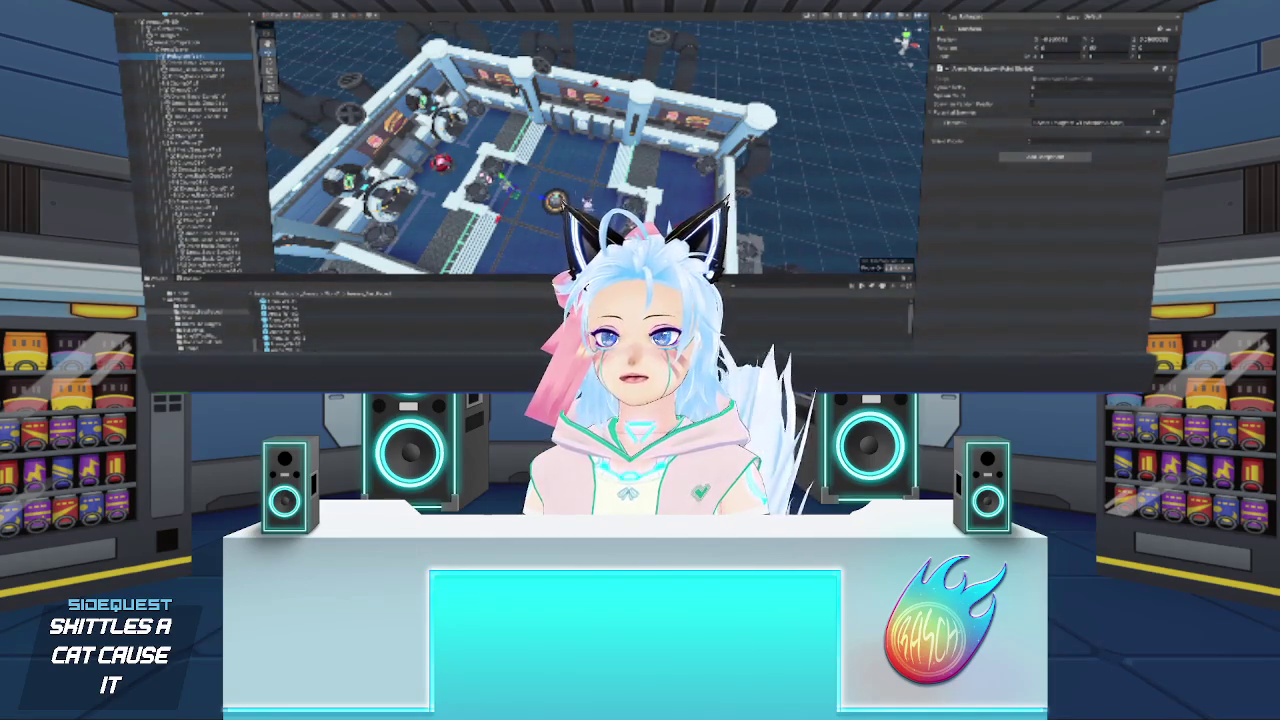
left_click(578, 152)
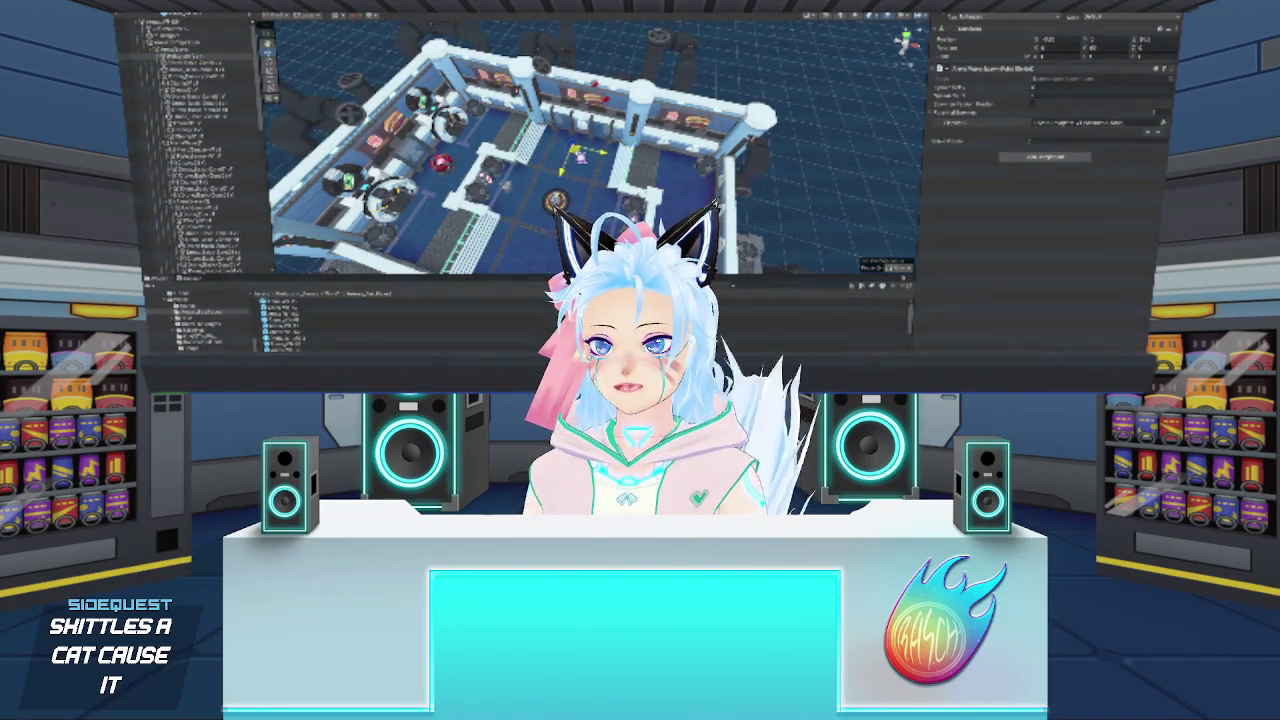
left_click_drag(578, 152, 572, 130)
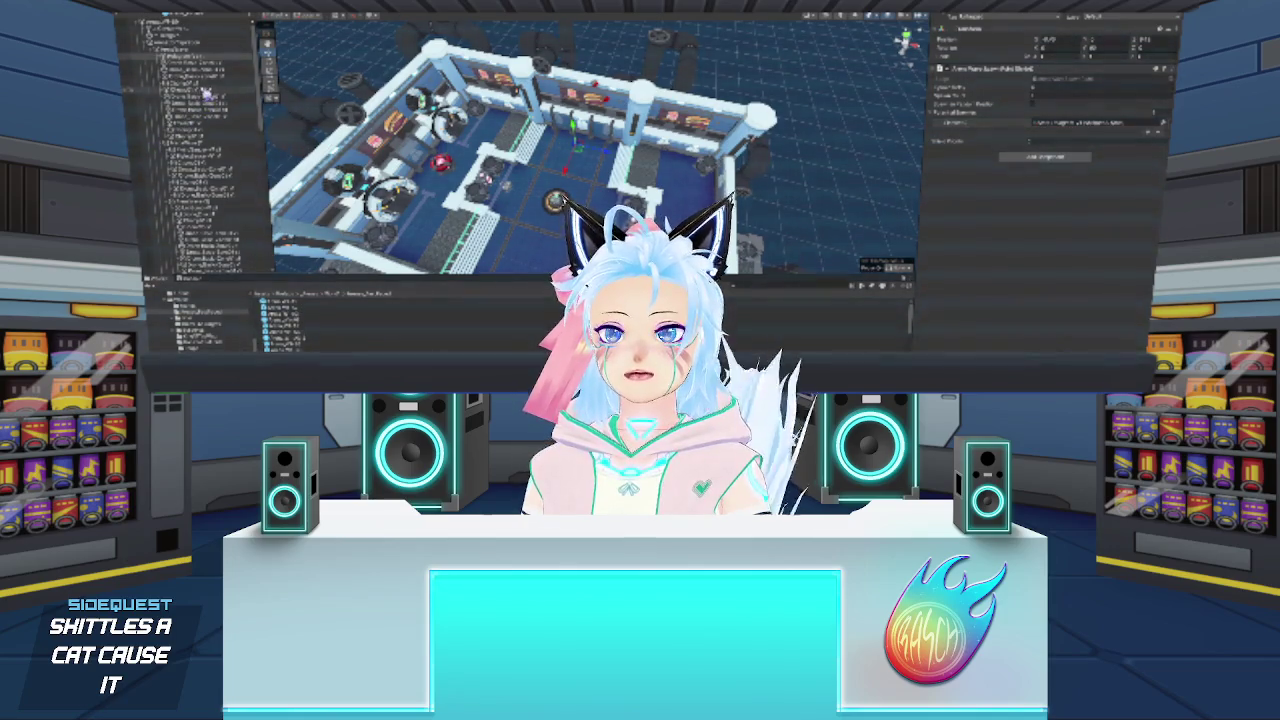
left_click(190, 84)
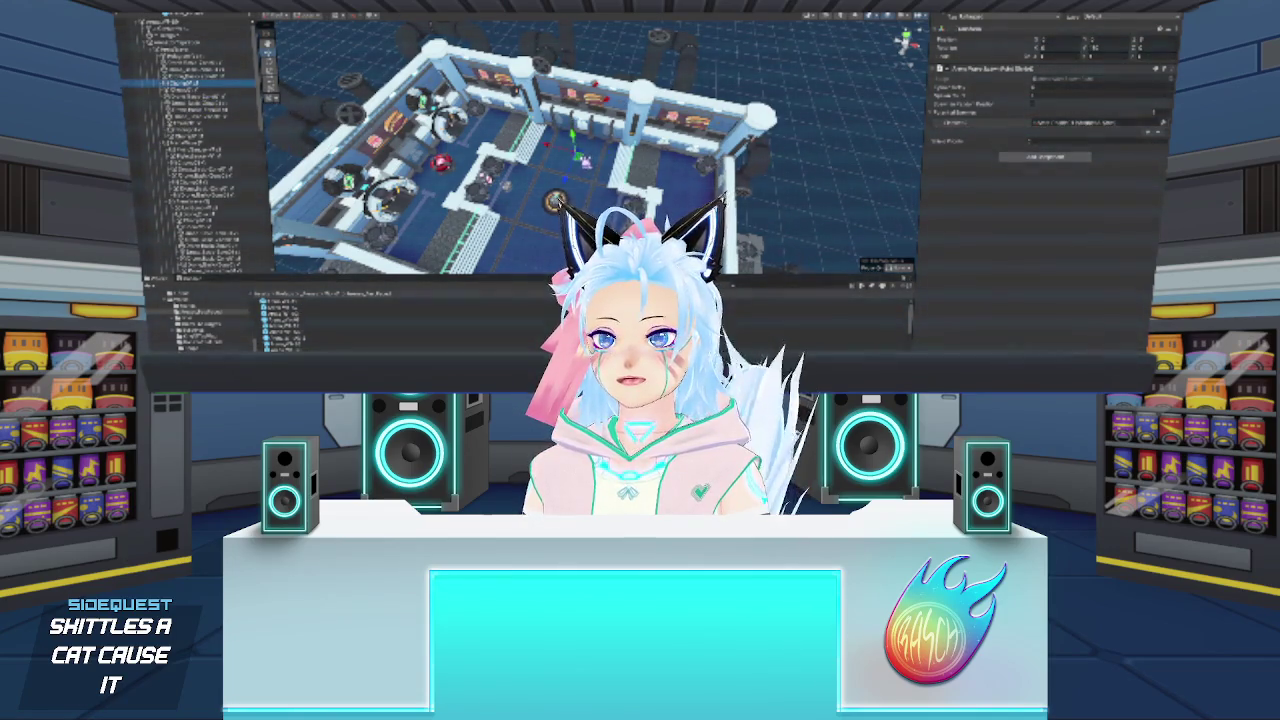
left_click(193, 91)
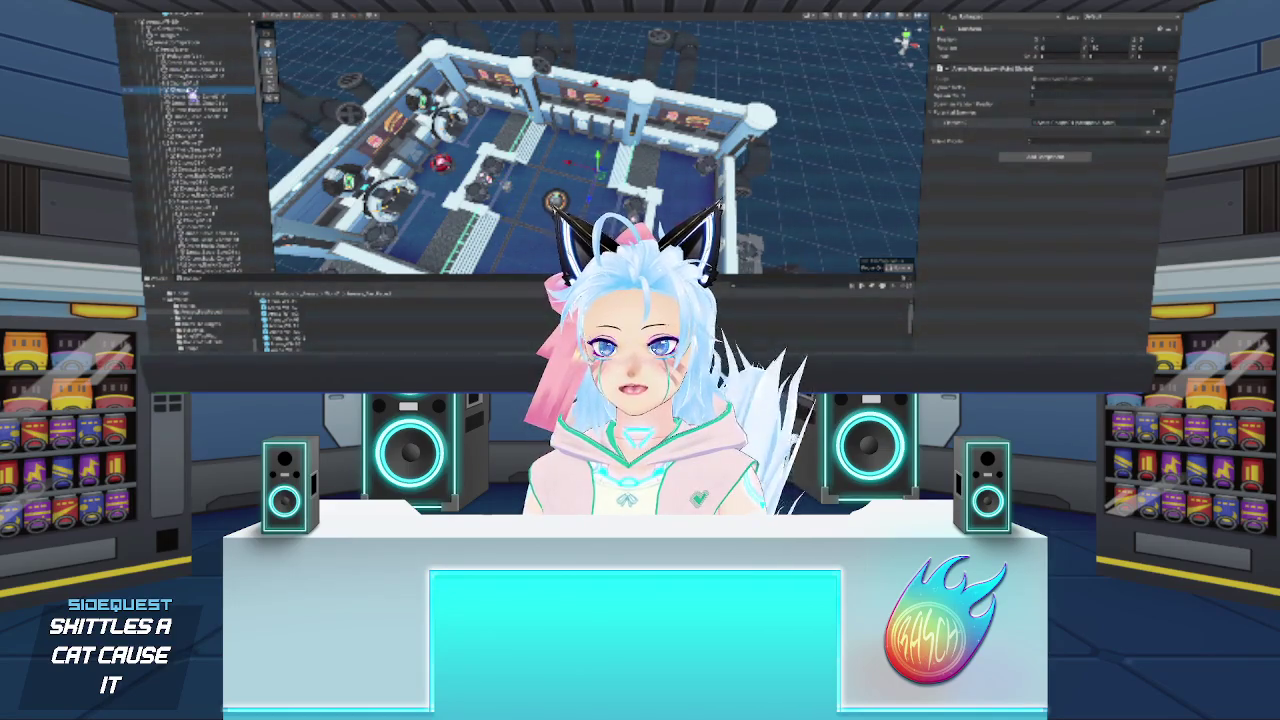
left_click_drag(580, 160, 584, 188)
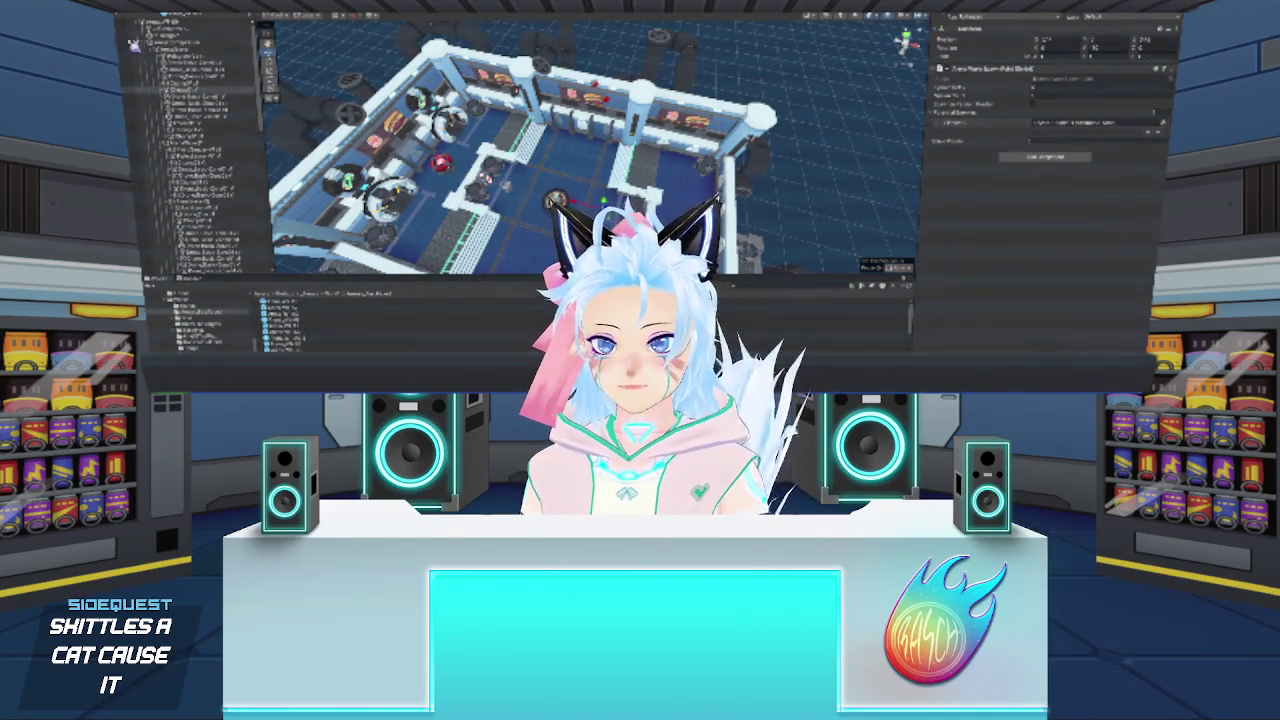
left_click(212, 63)
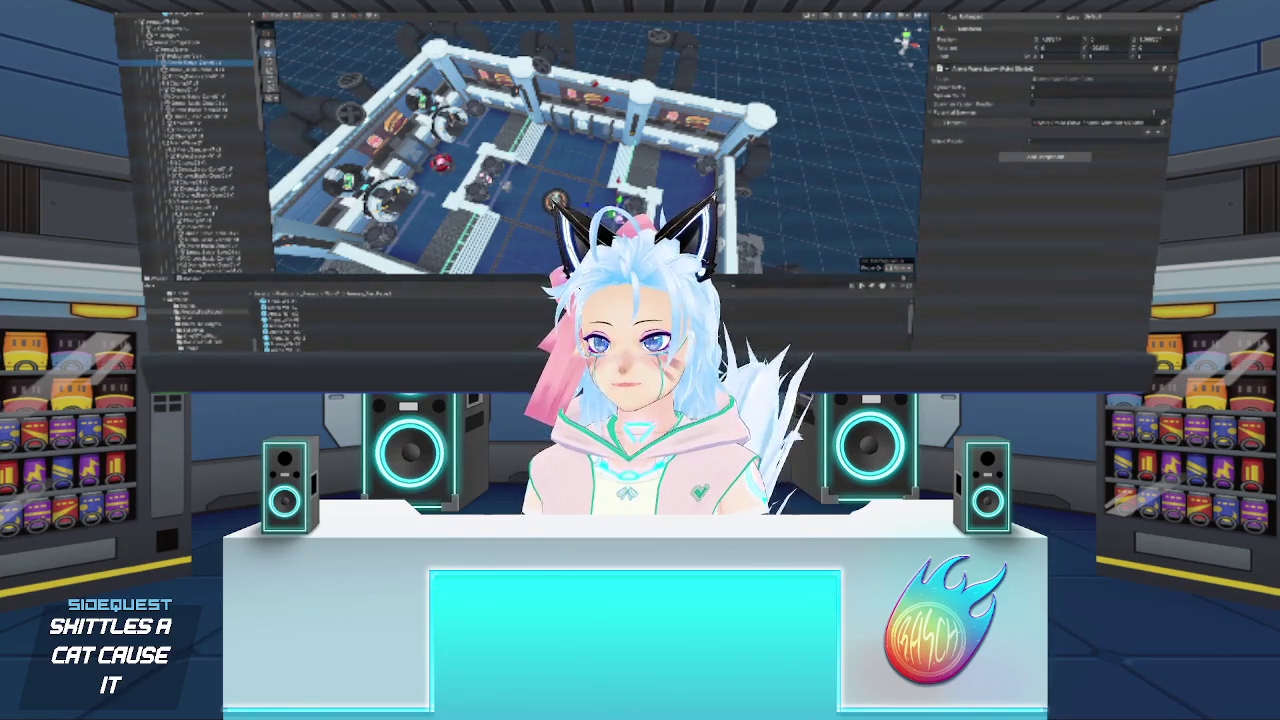
- Remove an unneeded component from a level object with Remove Component
left_click(178, 49)
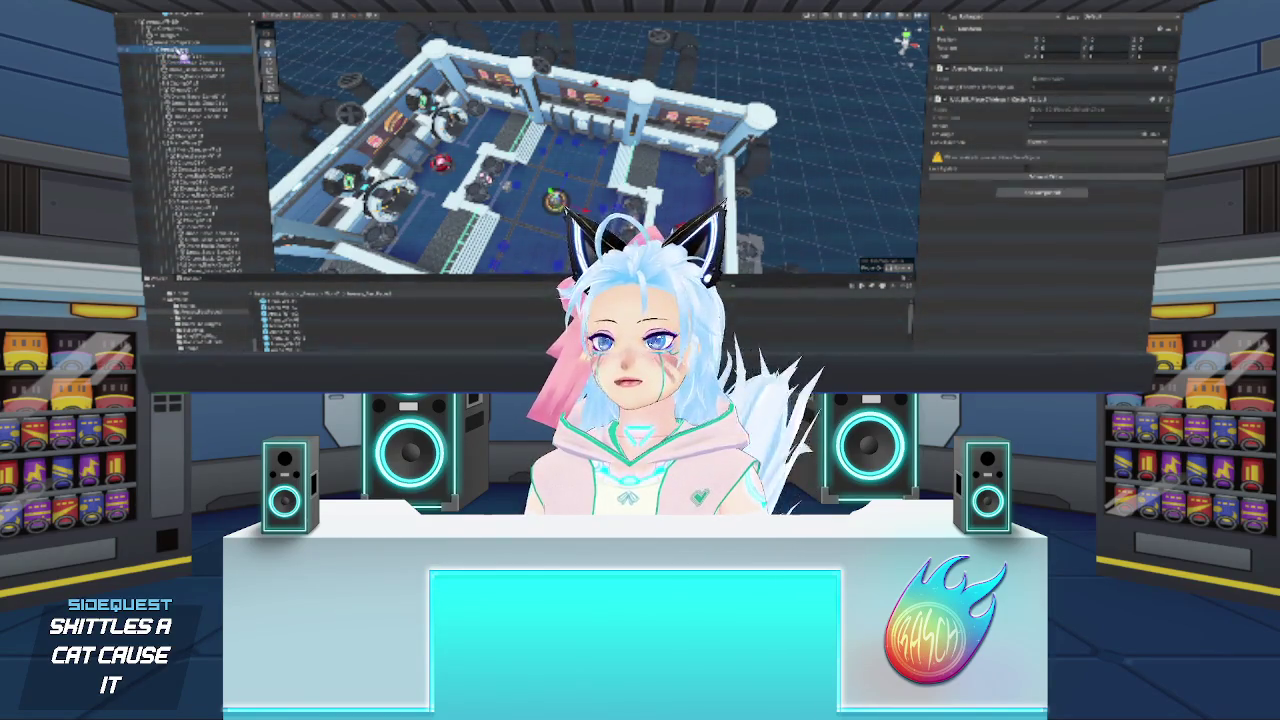
right_click(1072, 100)
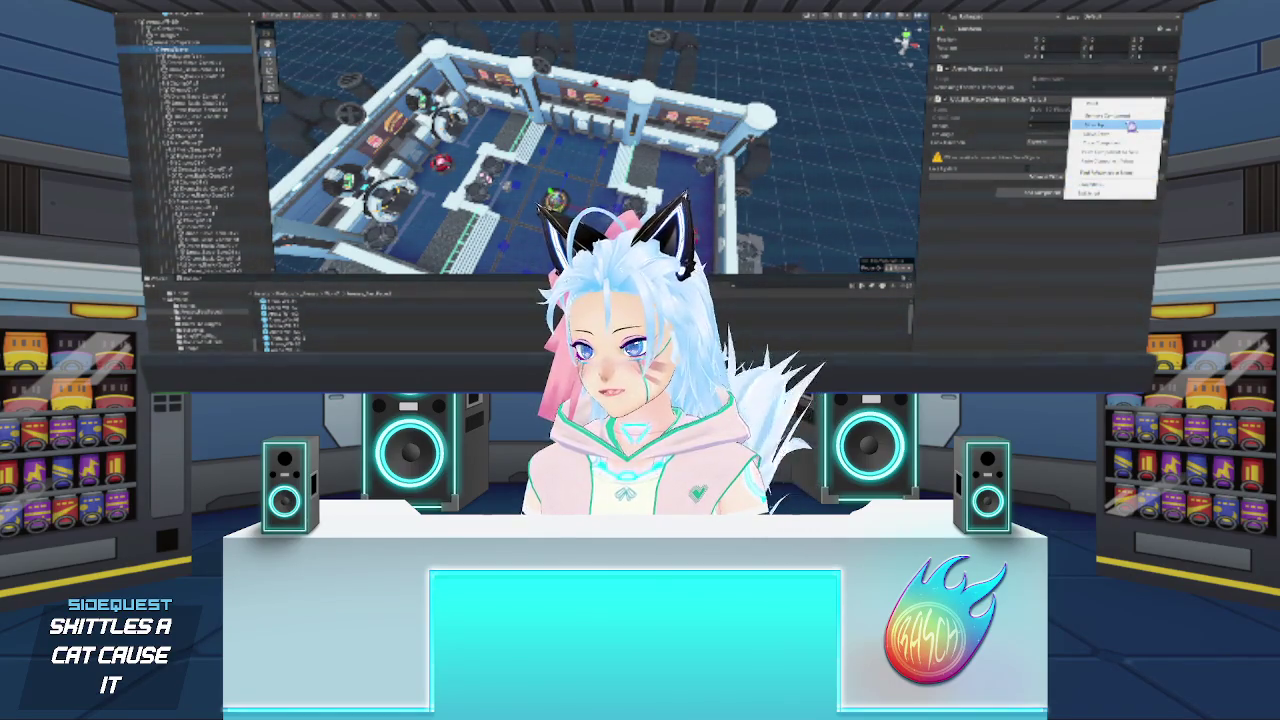
left_click(1105, 116)
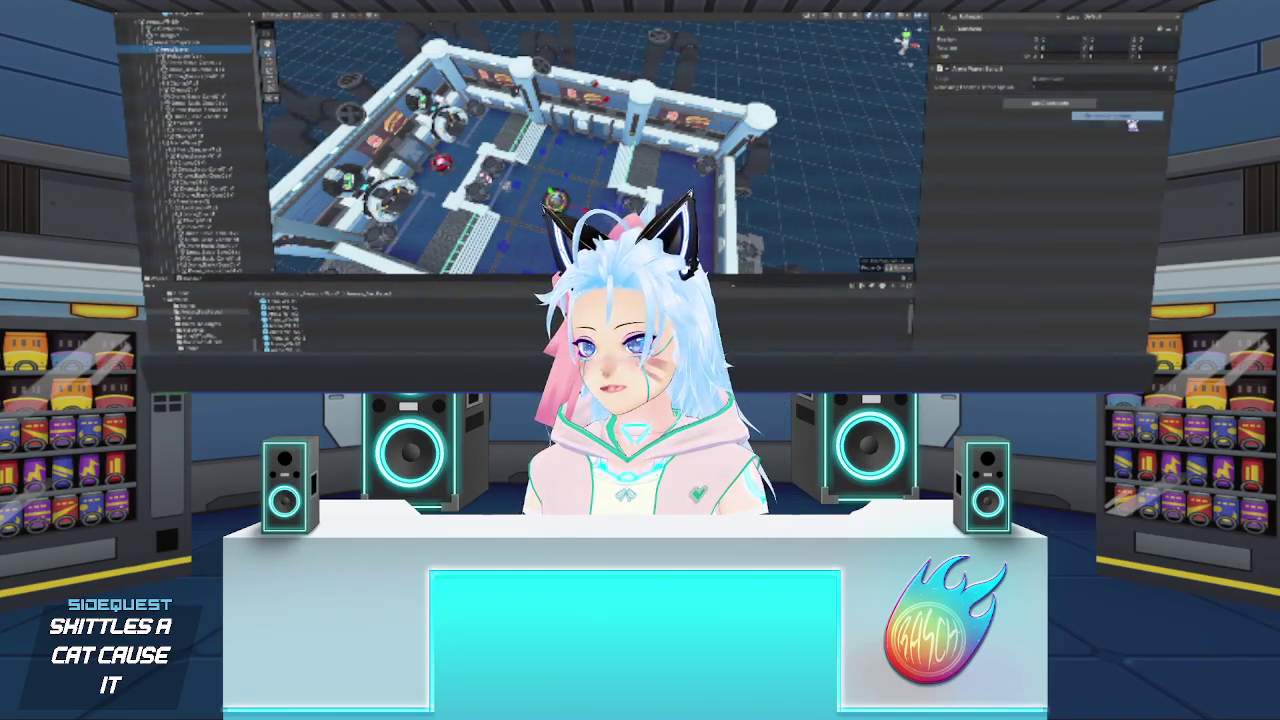
left_click(206, 64)
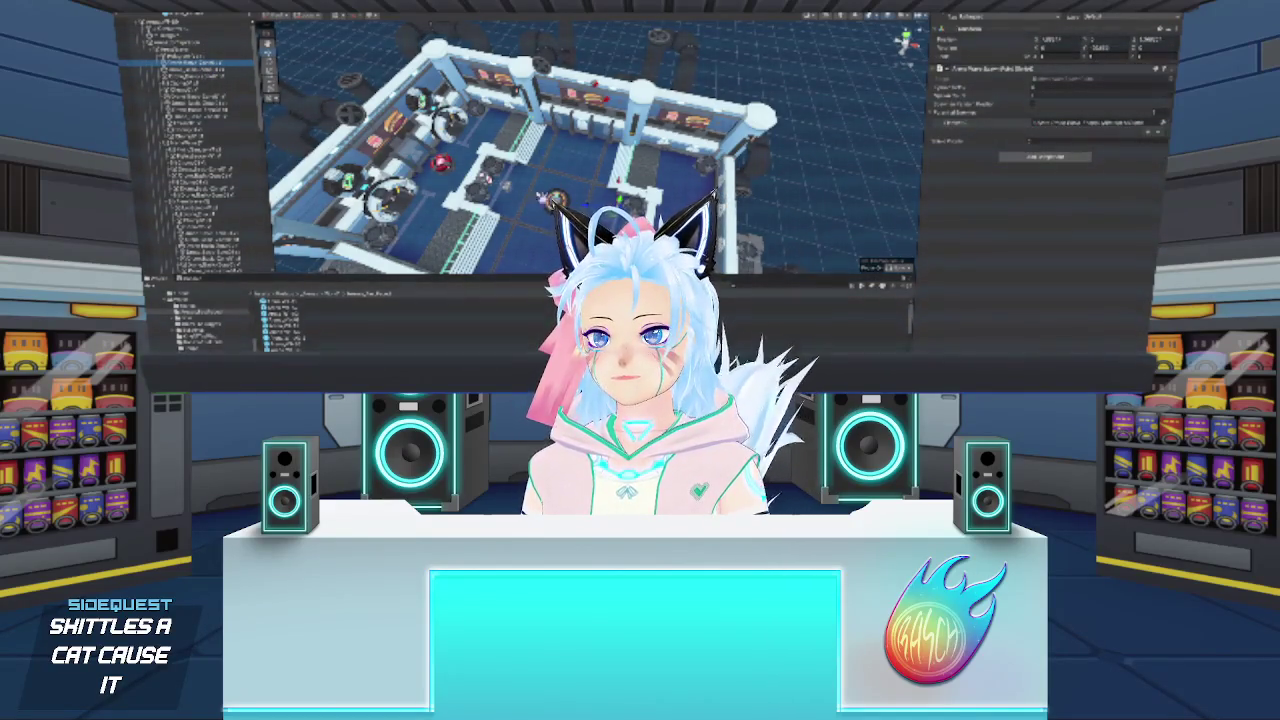
- Assign a sprite to a spawn point component's sprite field
left_click(216, 84)
left_click(216, 77)
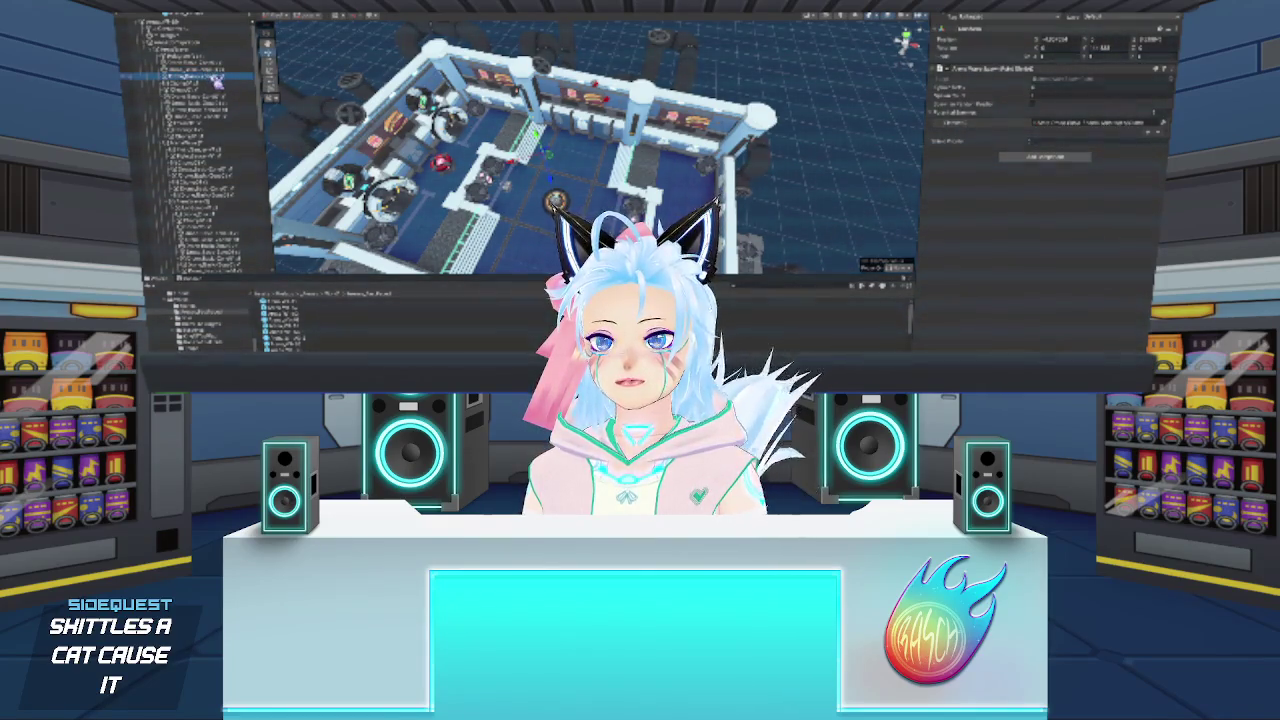
left_click(215, 69)
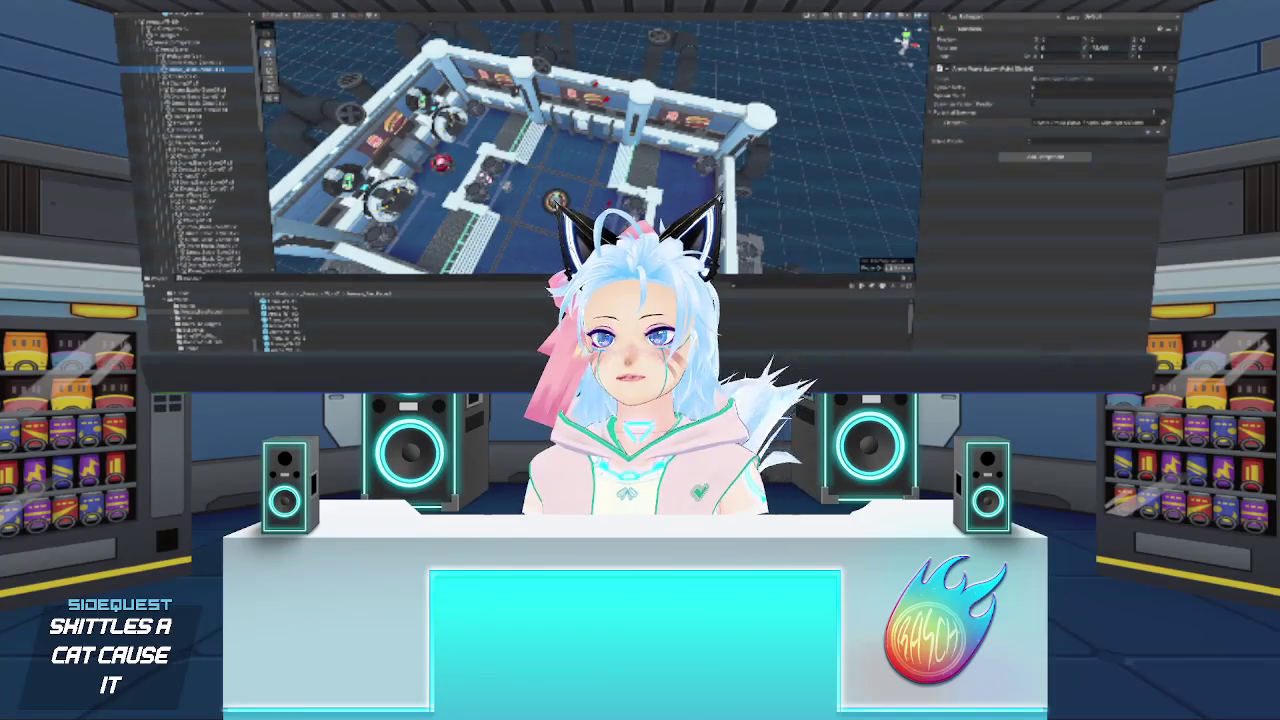
left_click(200, 69)
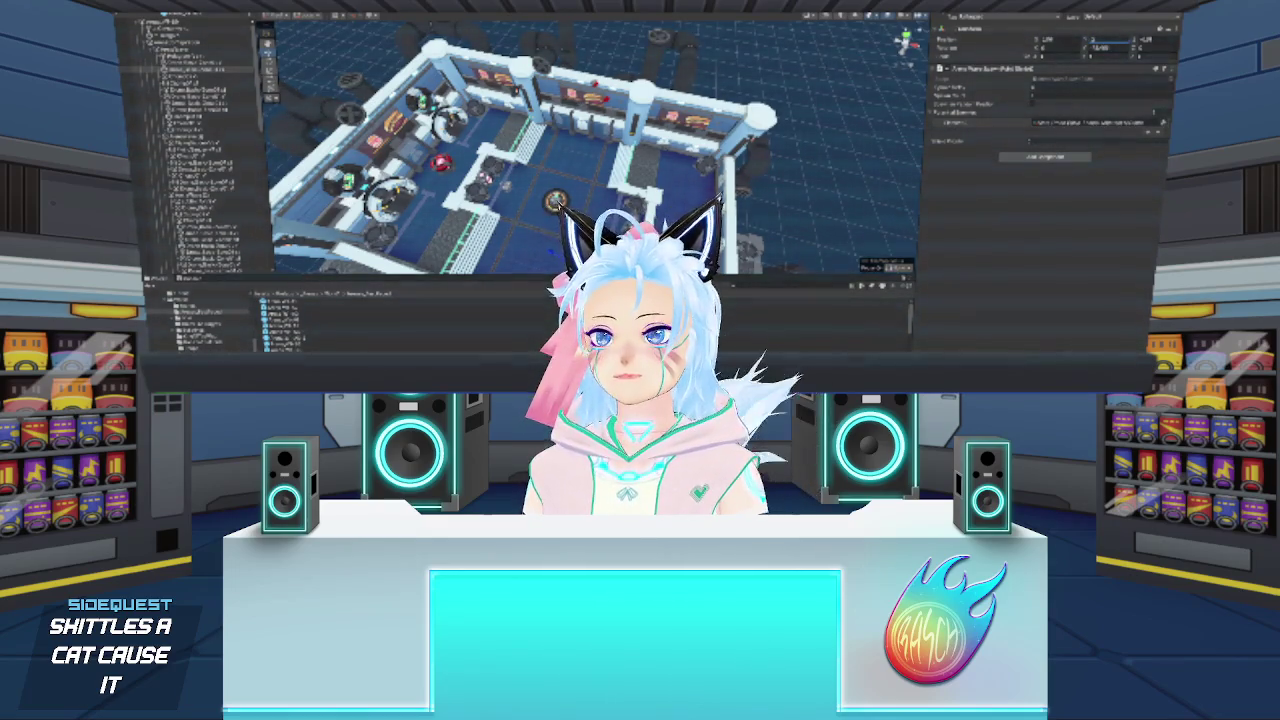
left_click(200, 62)
left_click(190, 62)
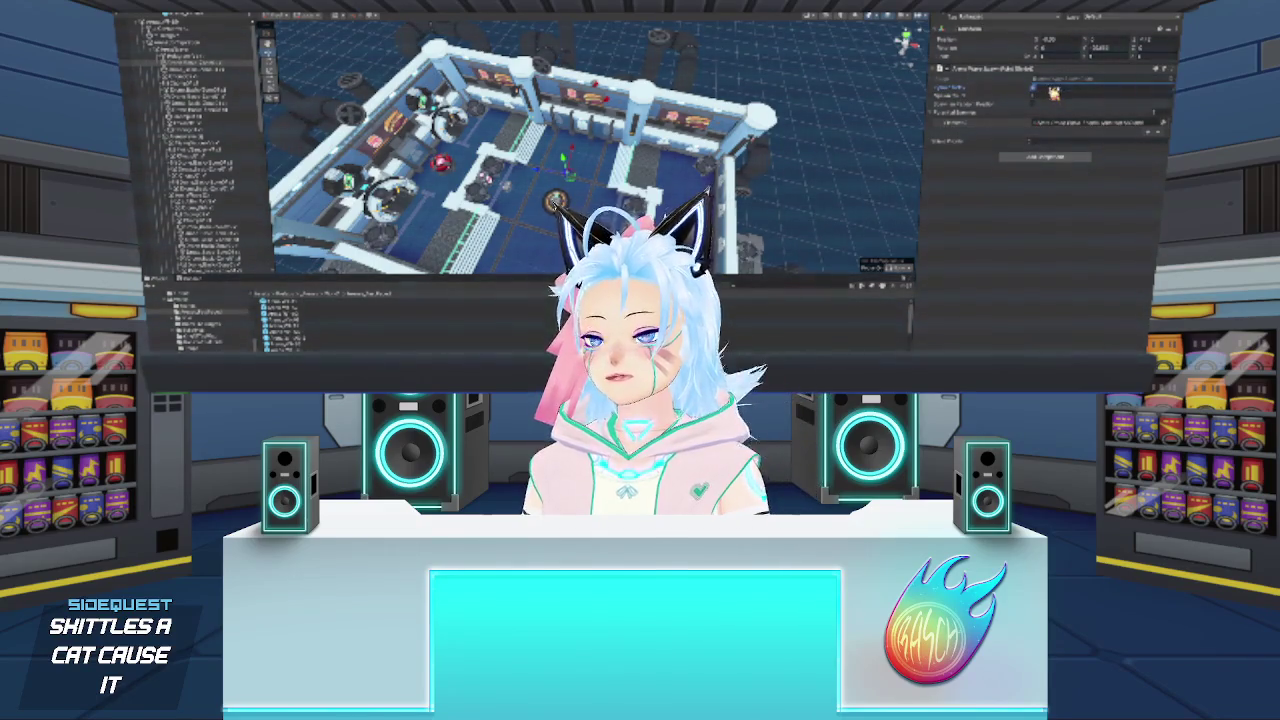
left_click_drag(1048, 90, 1045, 92)
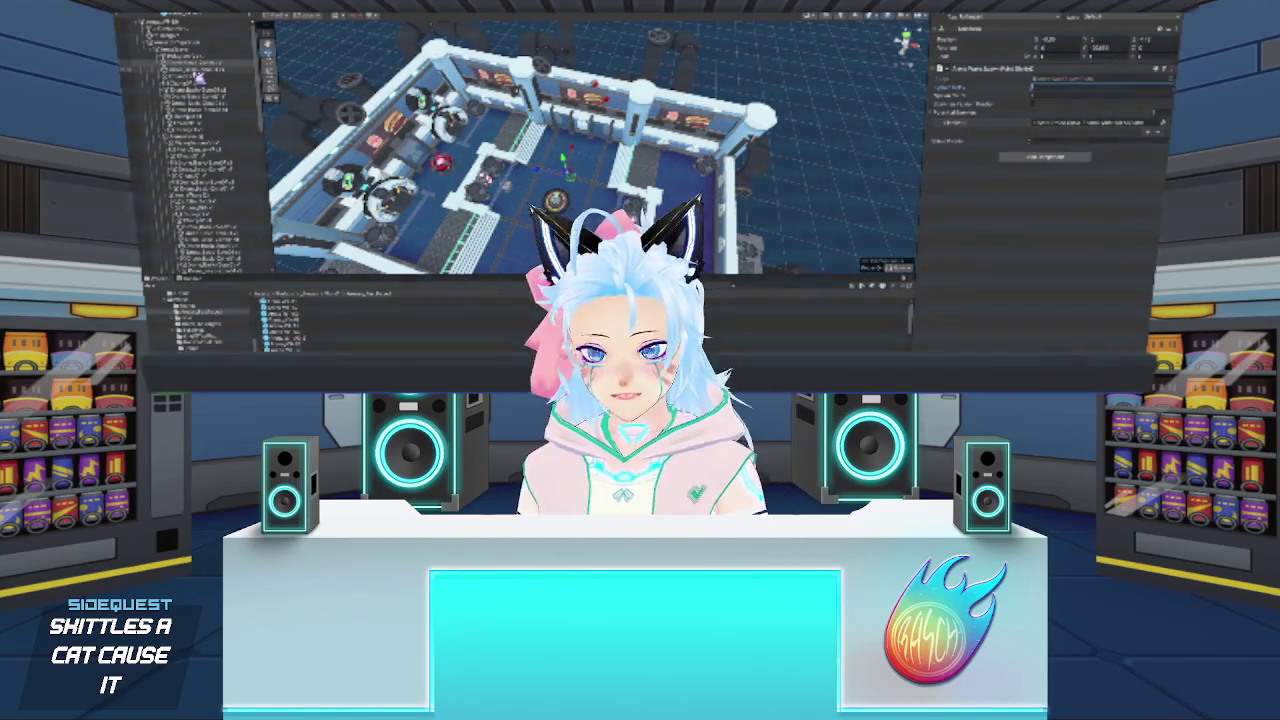
- Assign sprites to three more spawn points' sprite fields, then clear the selection
left_click(190, 68)
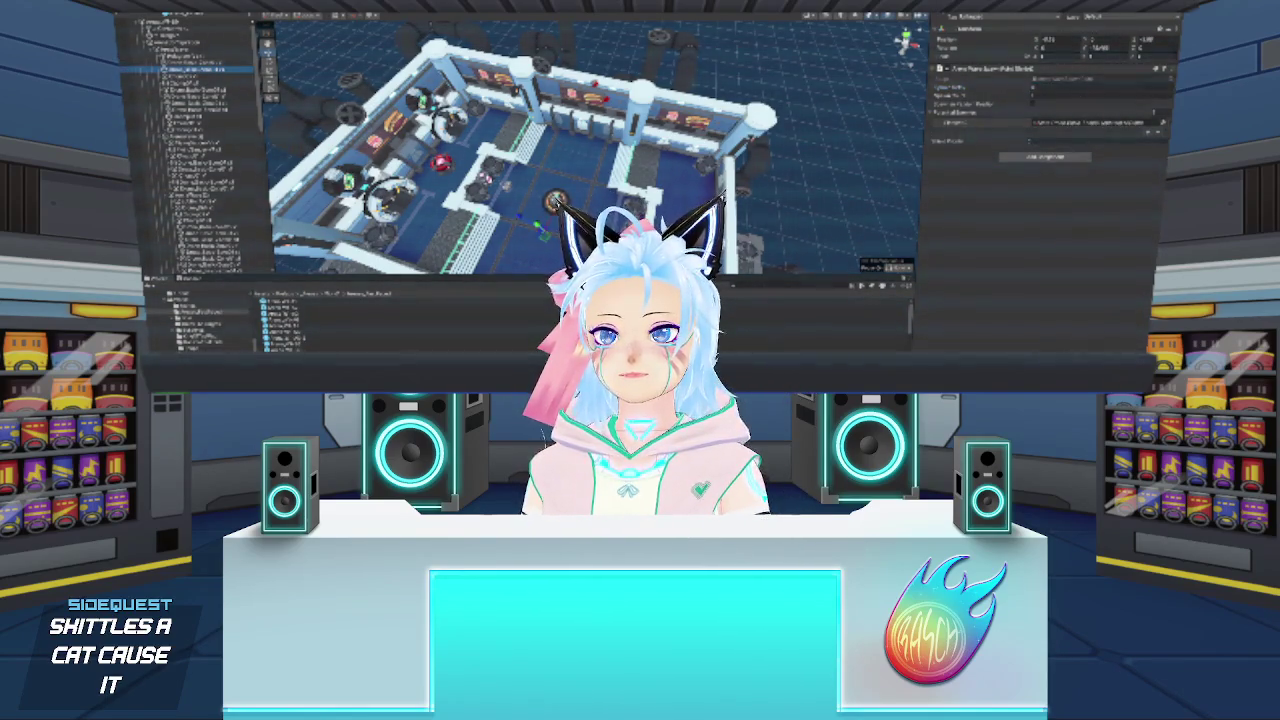
left_click_drag(1120, 40, 1048, 90)
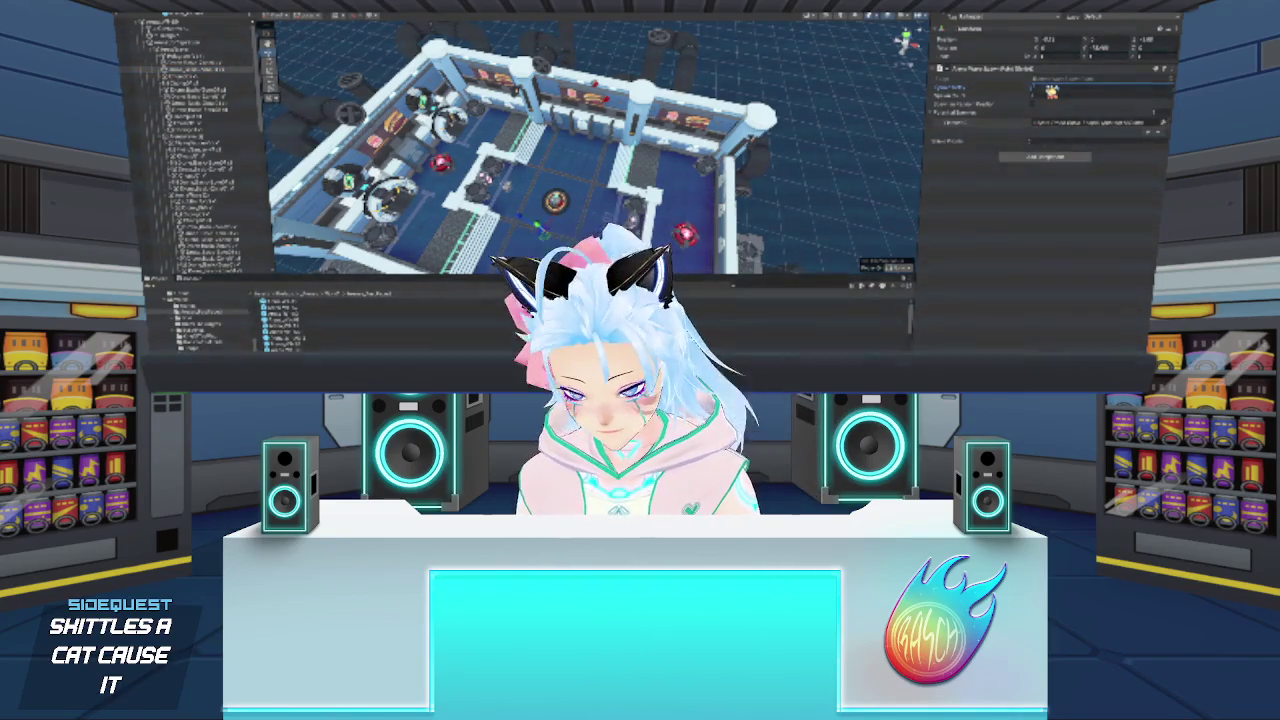
left_click(205, 76)
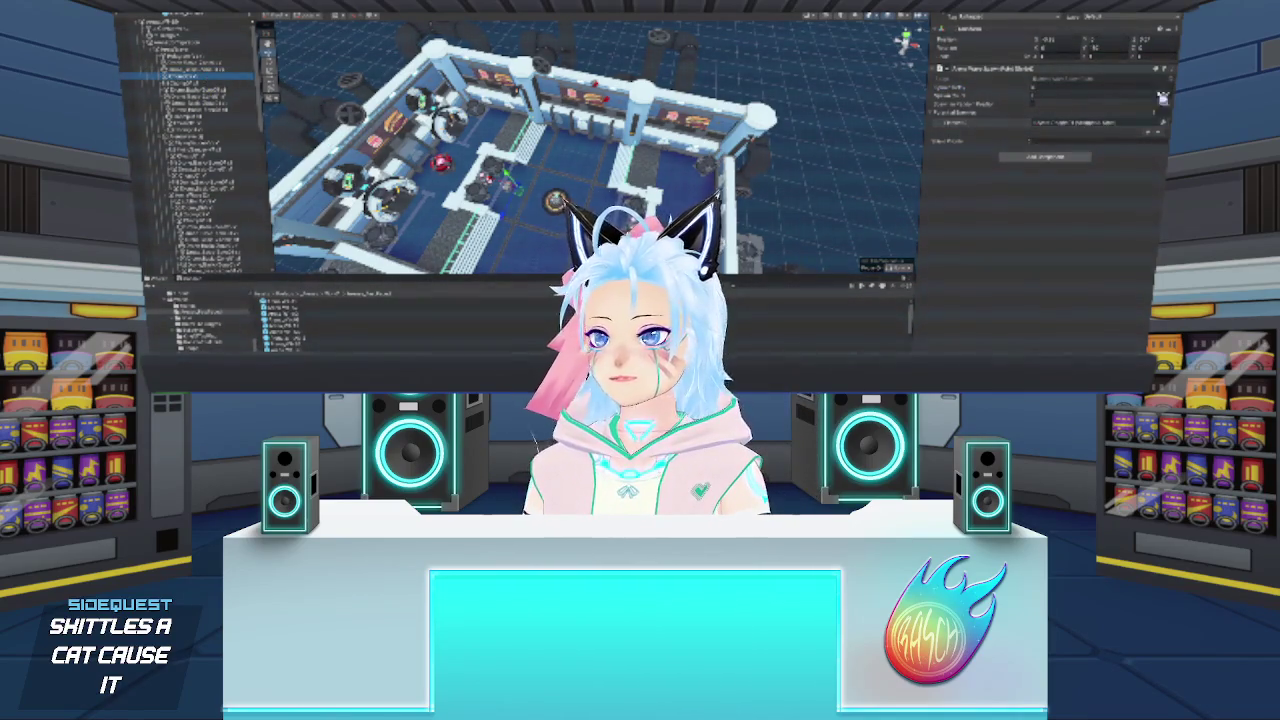
left_click_drag(1163, 97, 1071, 89)
left_click(215, 85)
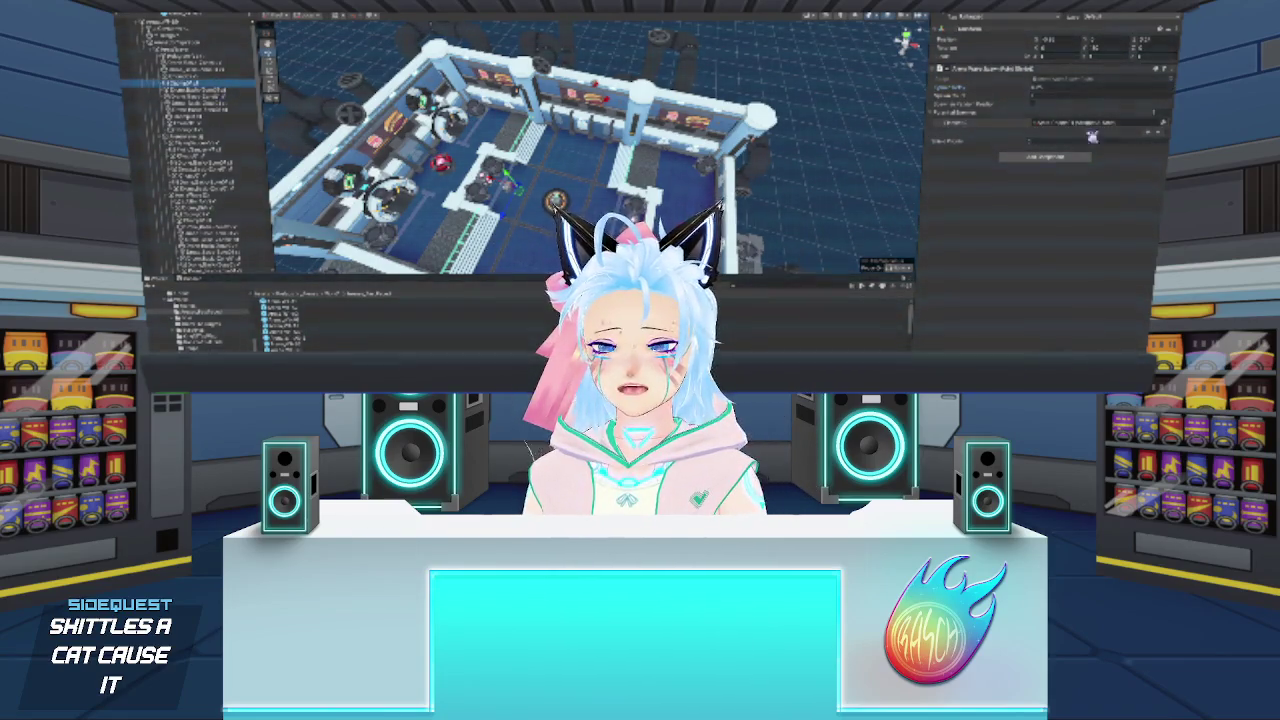
left_click_drag(1092, 137, 1084, 92)
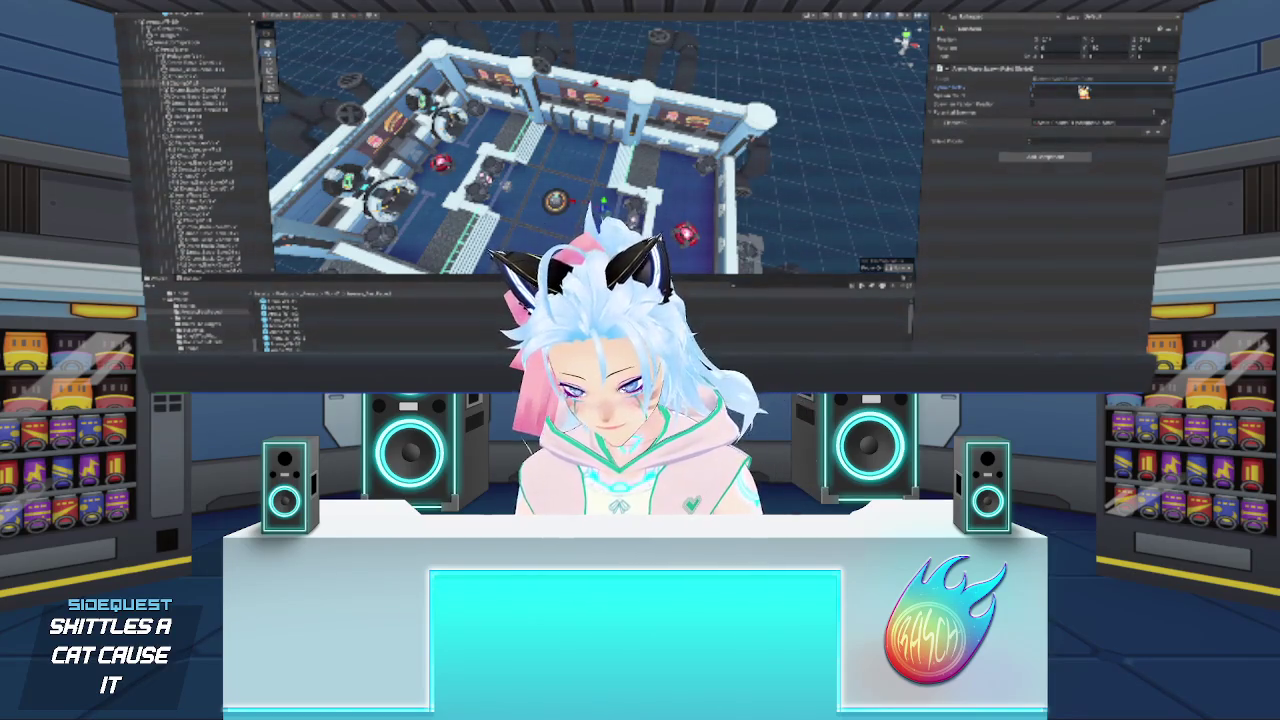
left_click(826, 179)
left_click(215, 246)
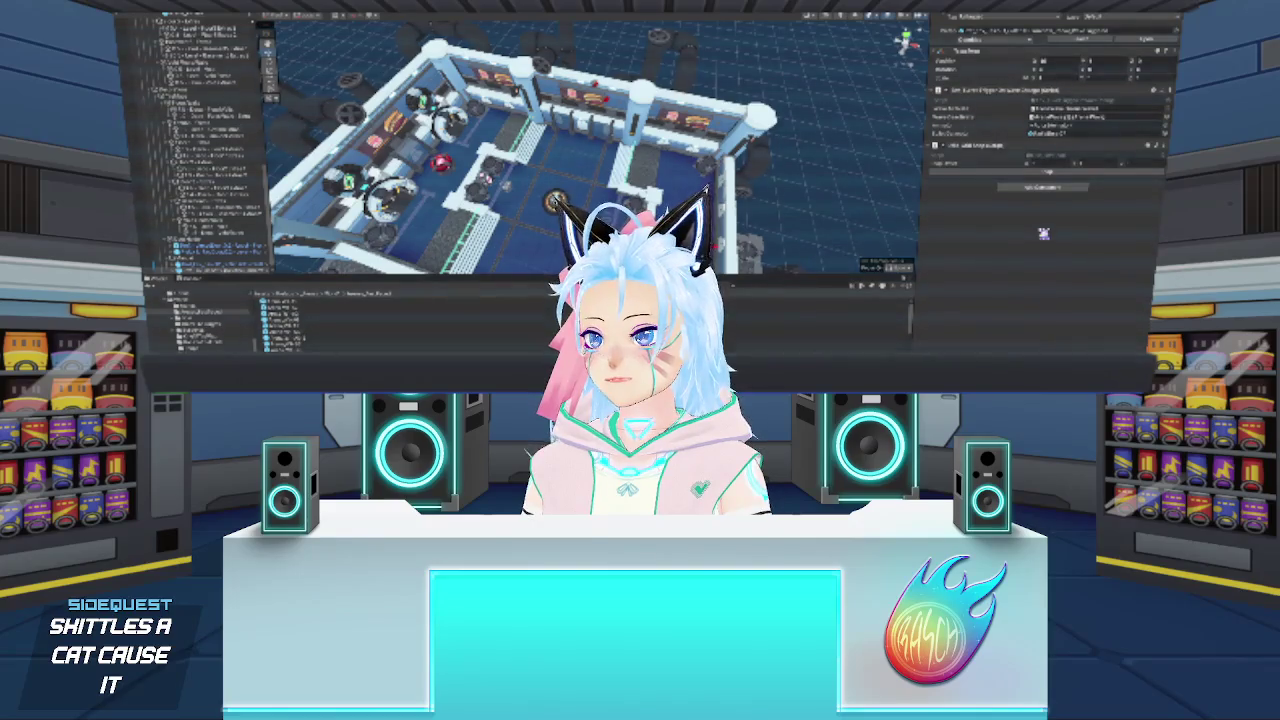
left_click(200, 240)
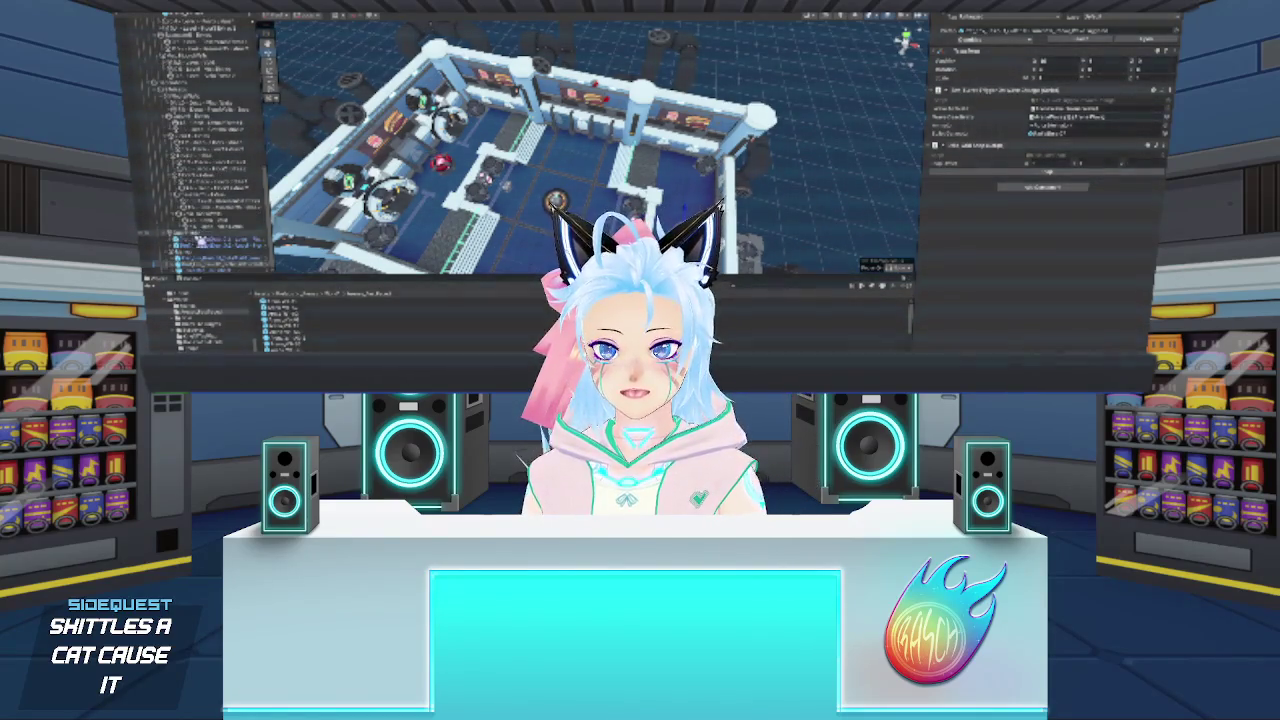
left_click(205, 253)
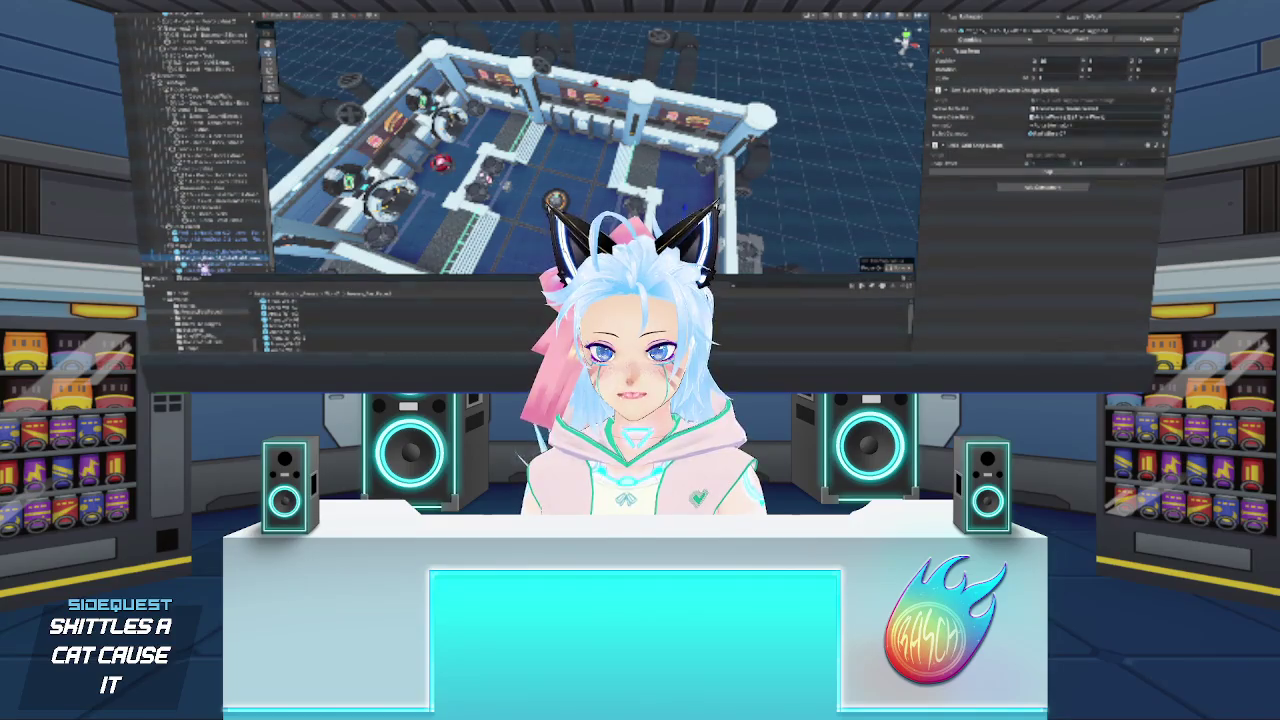
left_click(198, 265)
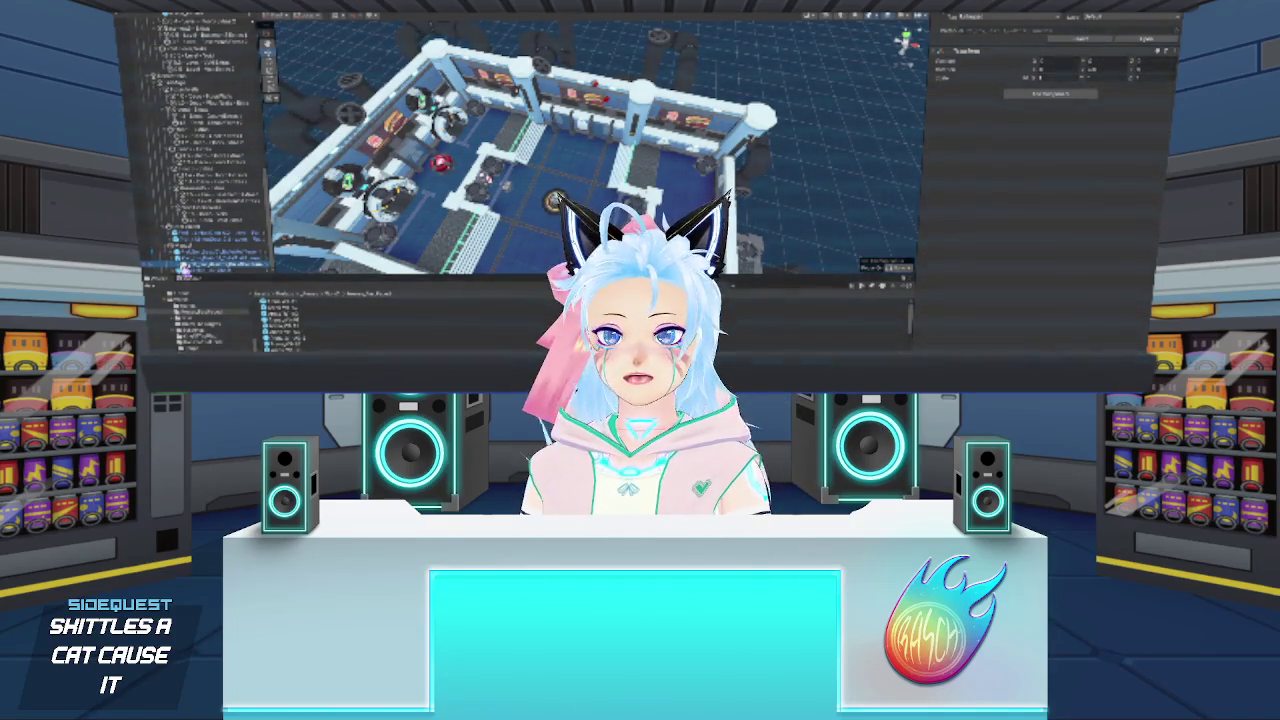
scroll(200, 250, "down", 1)
left_click(205, 262)
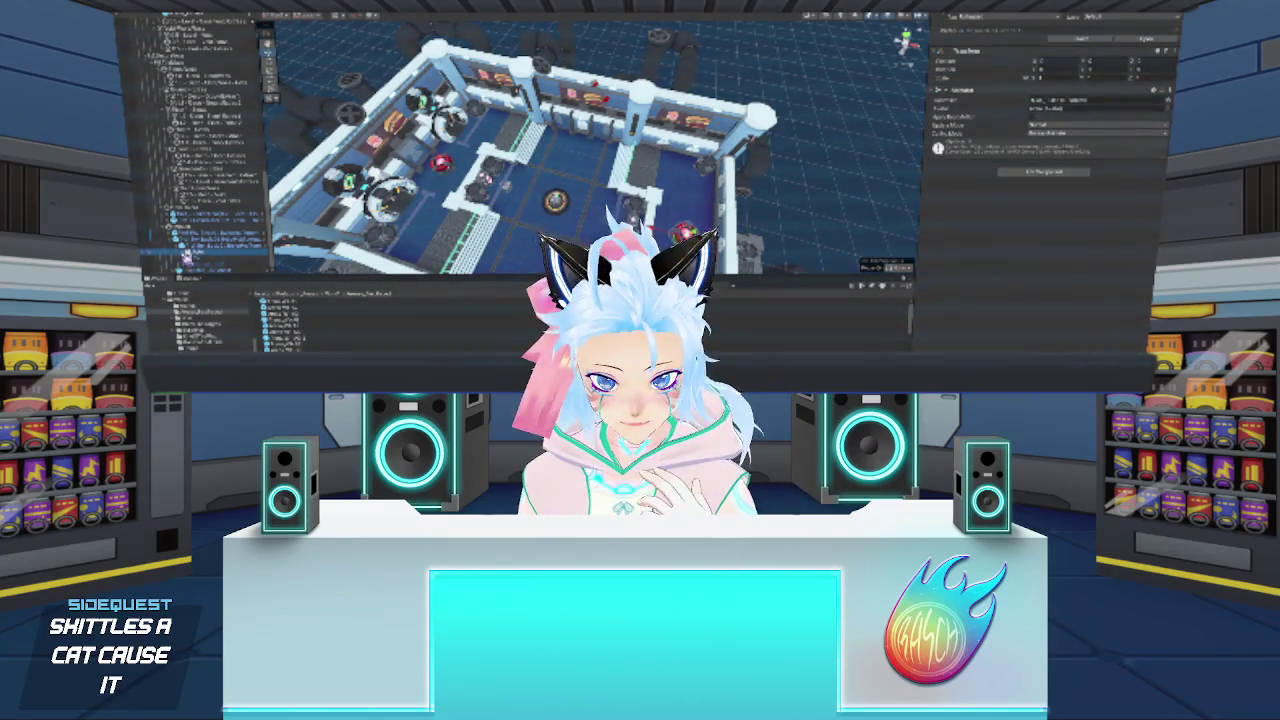
scroll(195, 255, "down", 1)
left_click(204, 257)
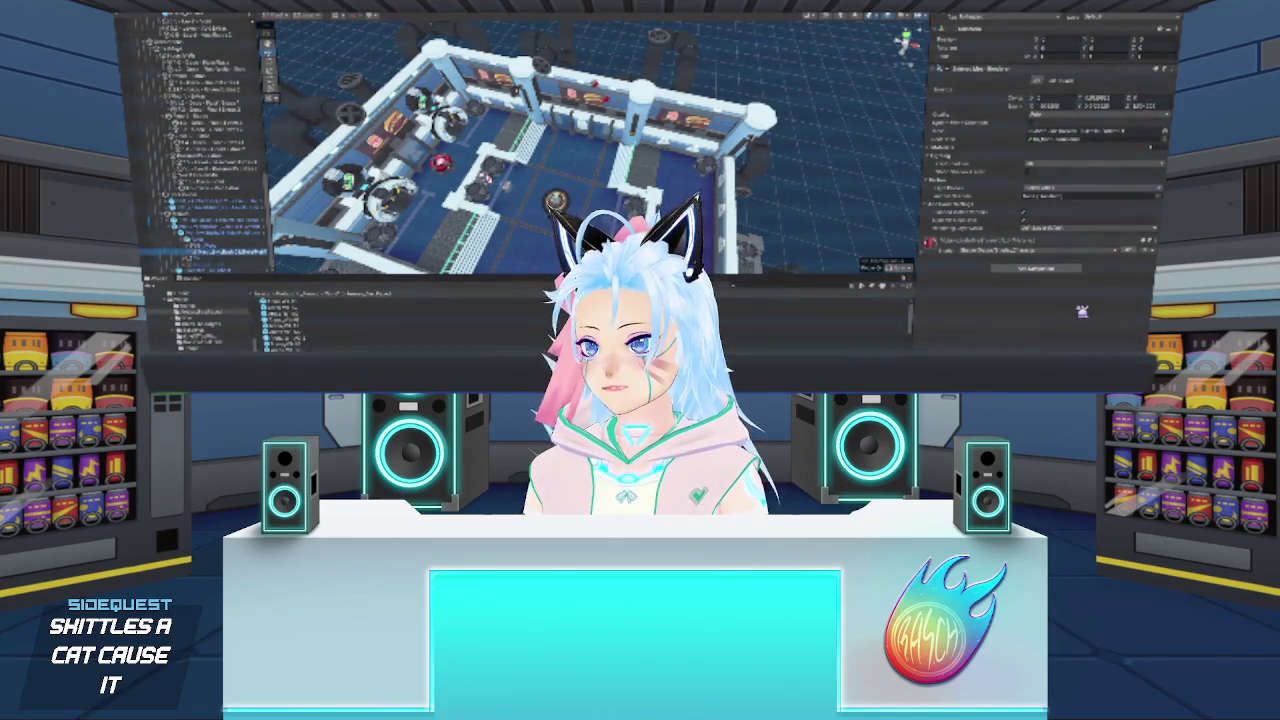
left_click(933, 156)
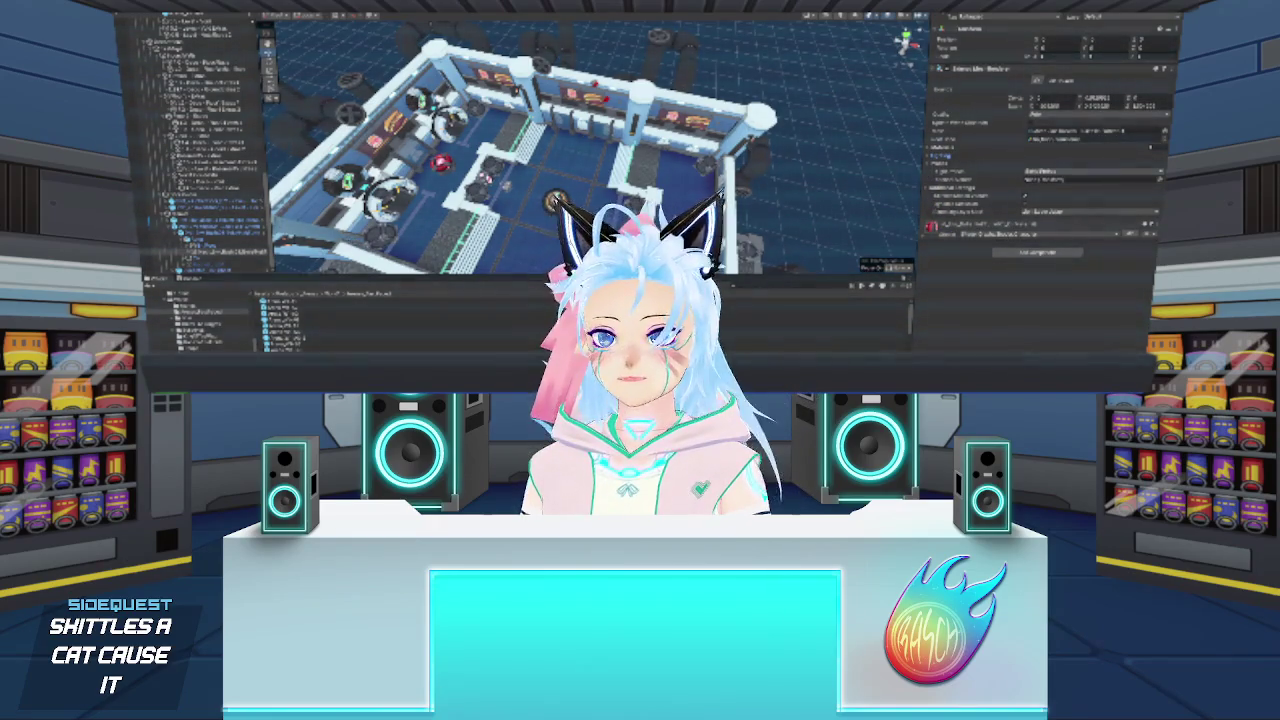
left_click(196, 247)
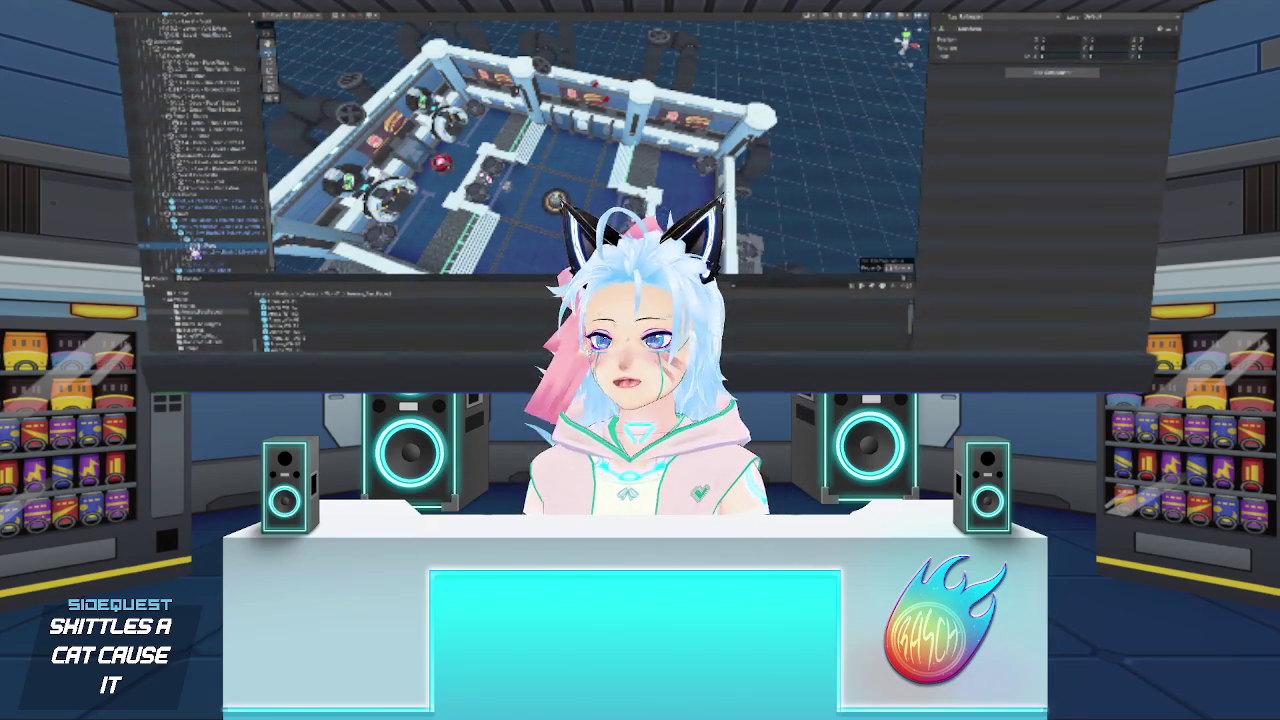
left_click(200, 248)
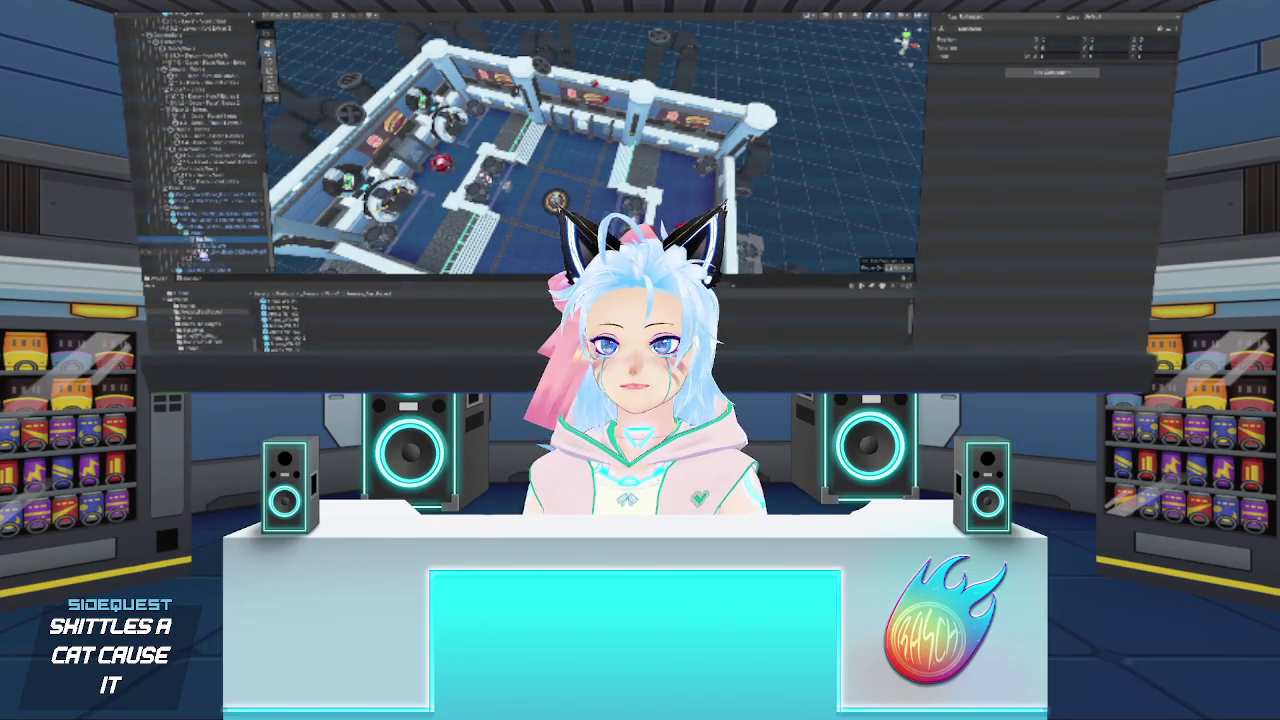
left_click(210, 247)
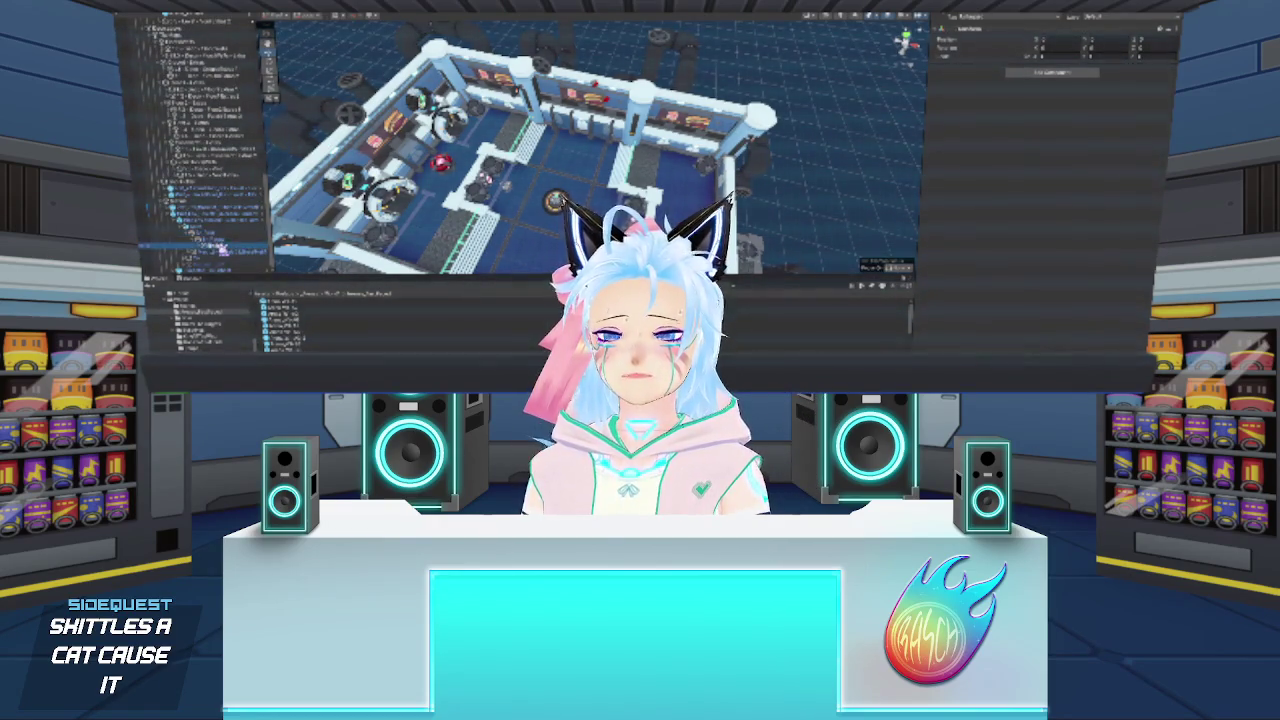
left_click(195, 236)
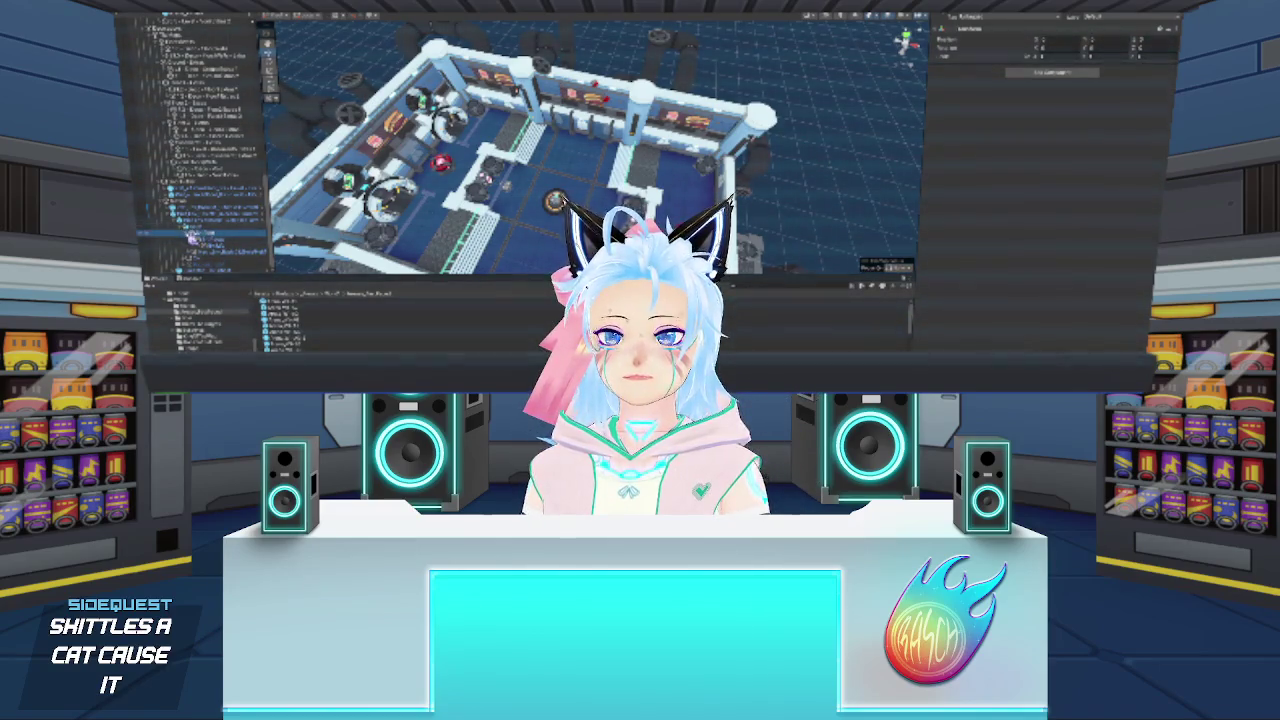
left_click(190, 240)
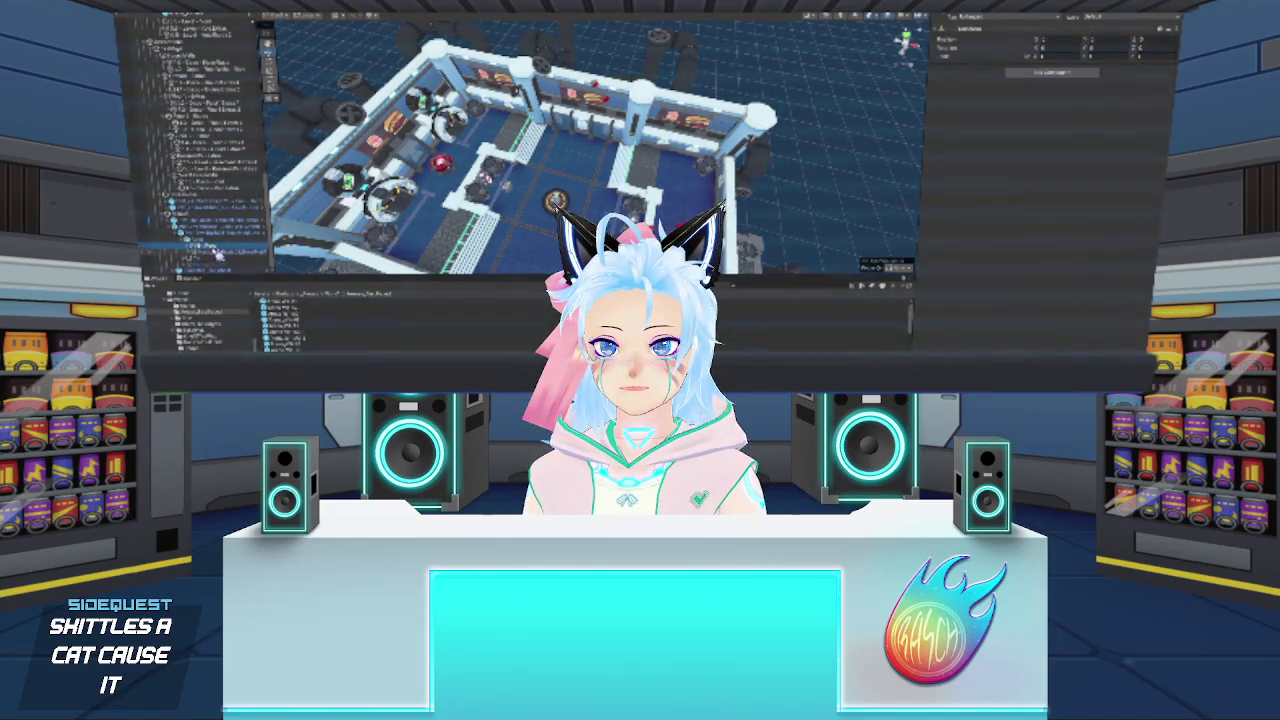
left_click(205, 256)
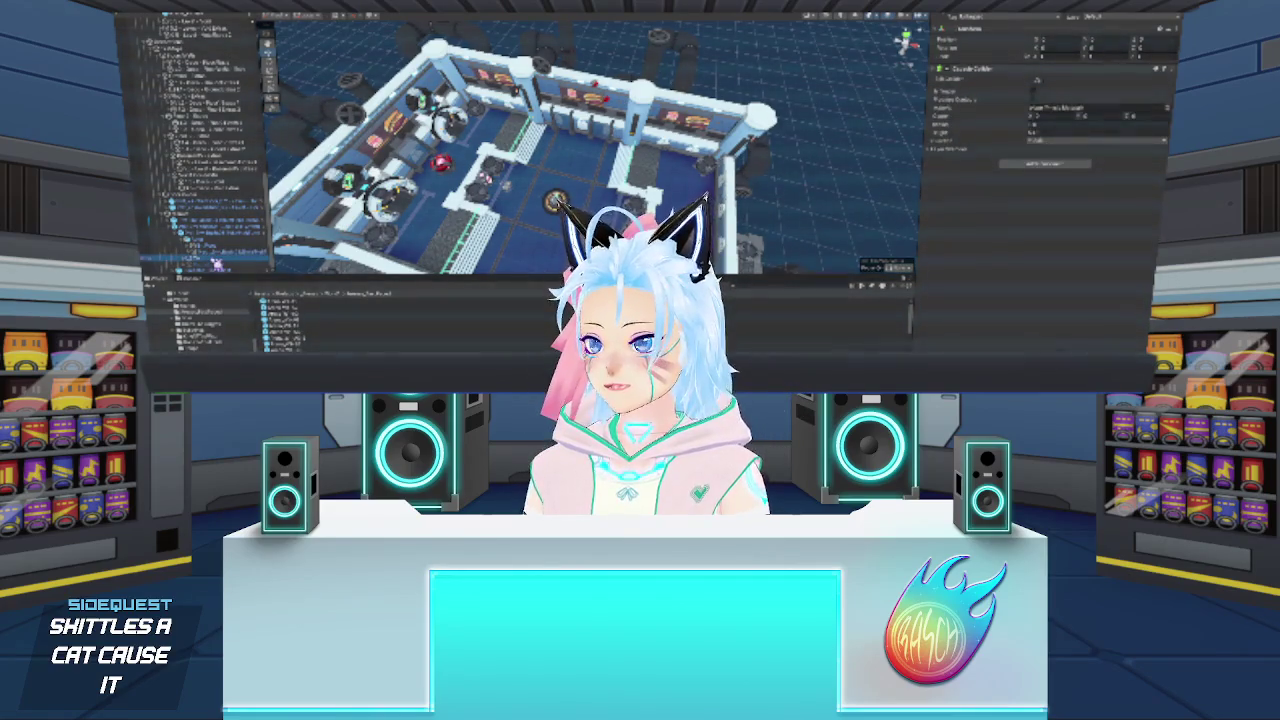
left_click(228, 254)
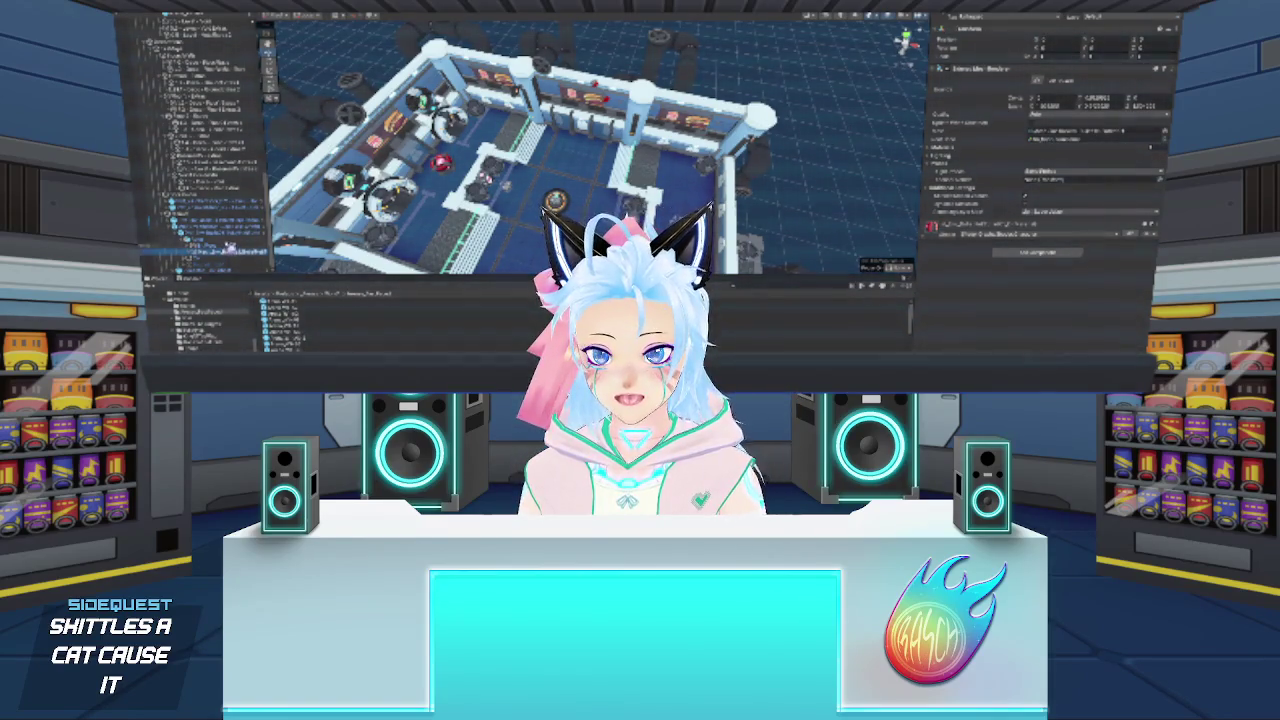
left_click(186, 238)
left_click(186, 242)
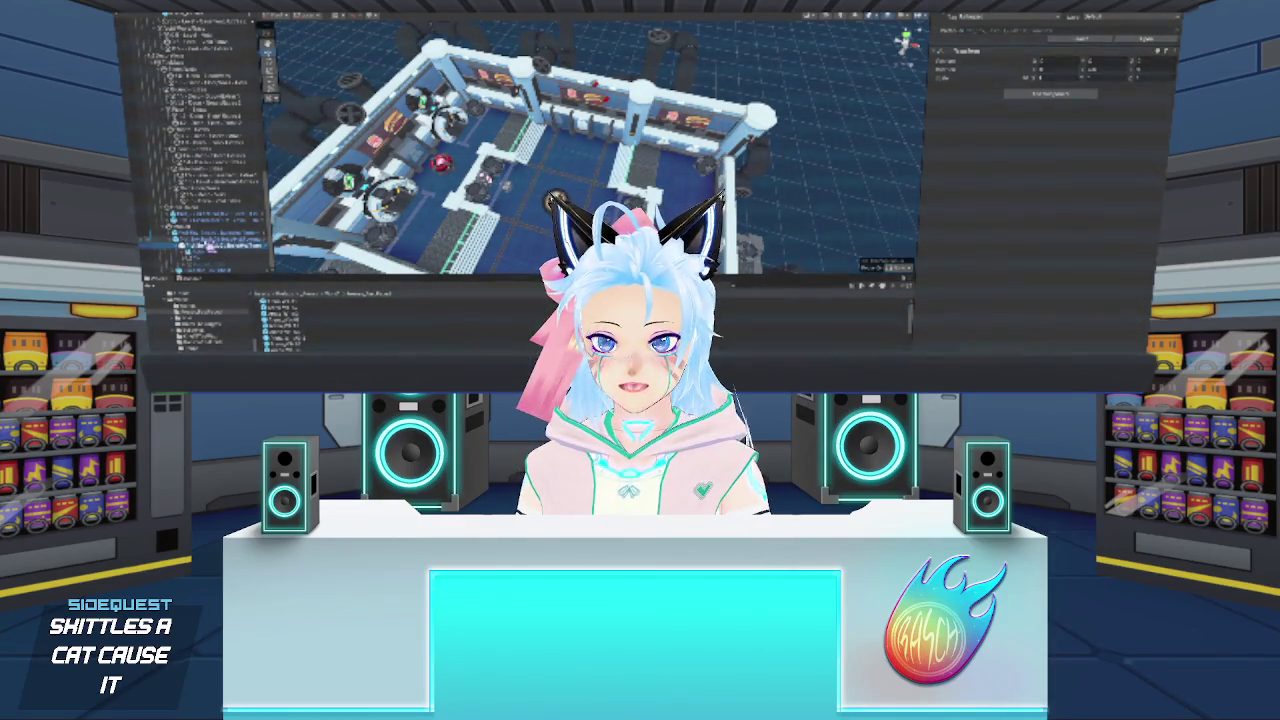
left_click(194, 252)
left_click(182, 257)
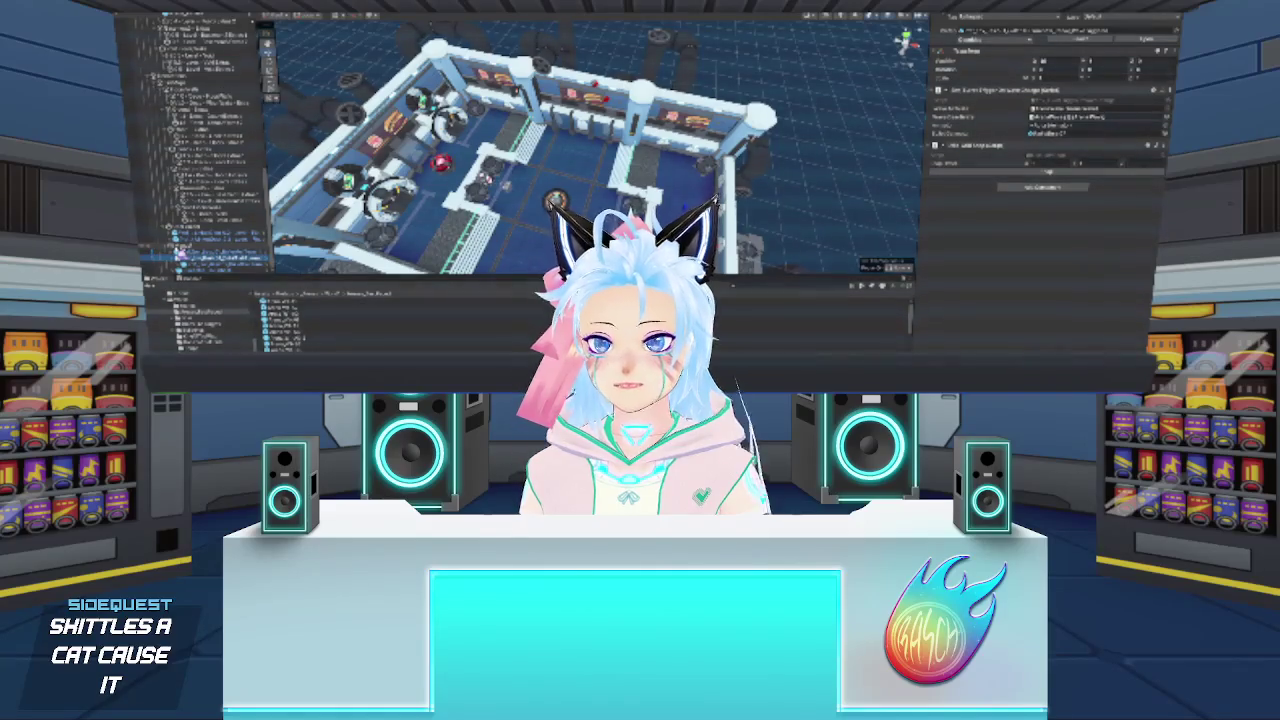
left_click(1074, 249)
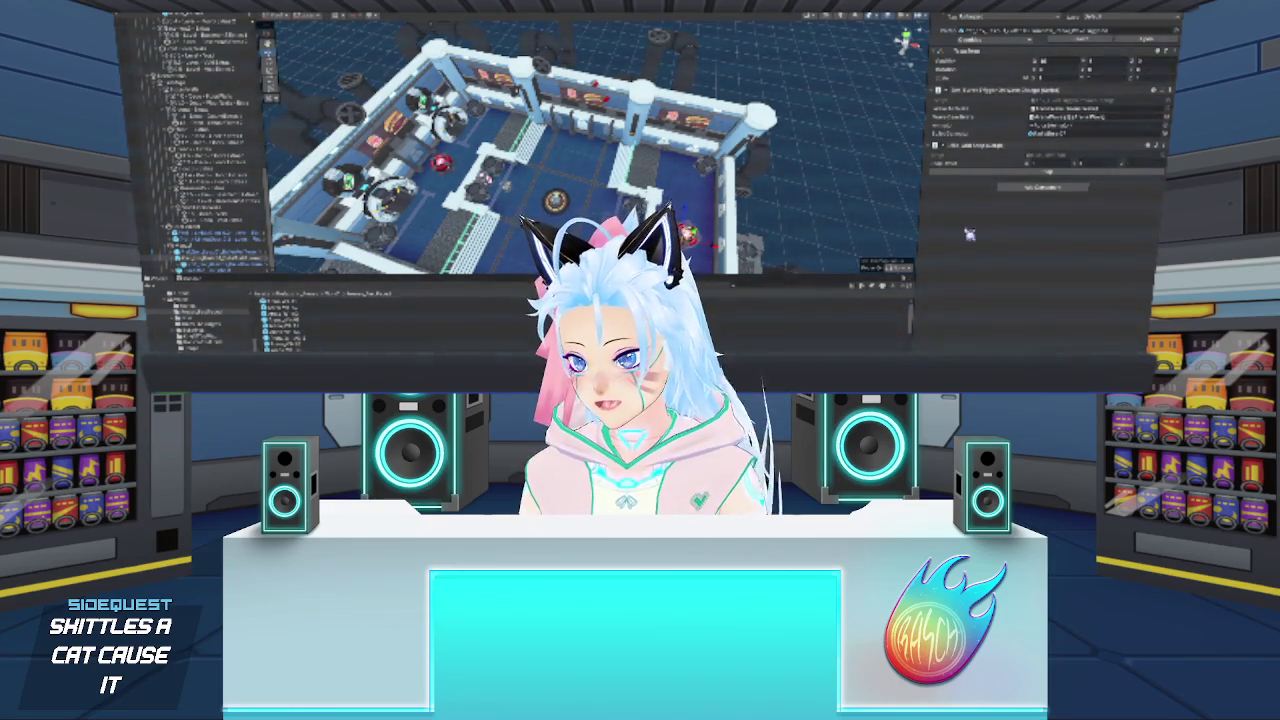
left_click(838, 202)
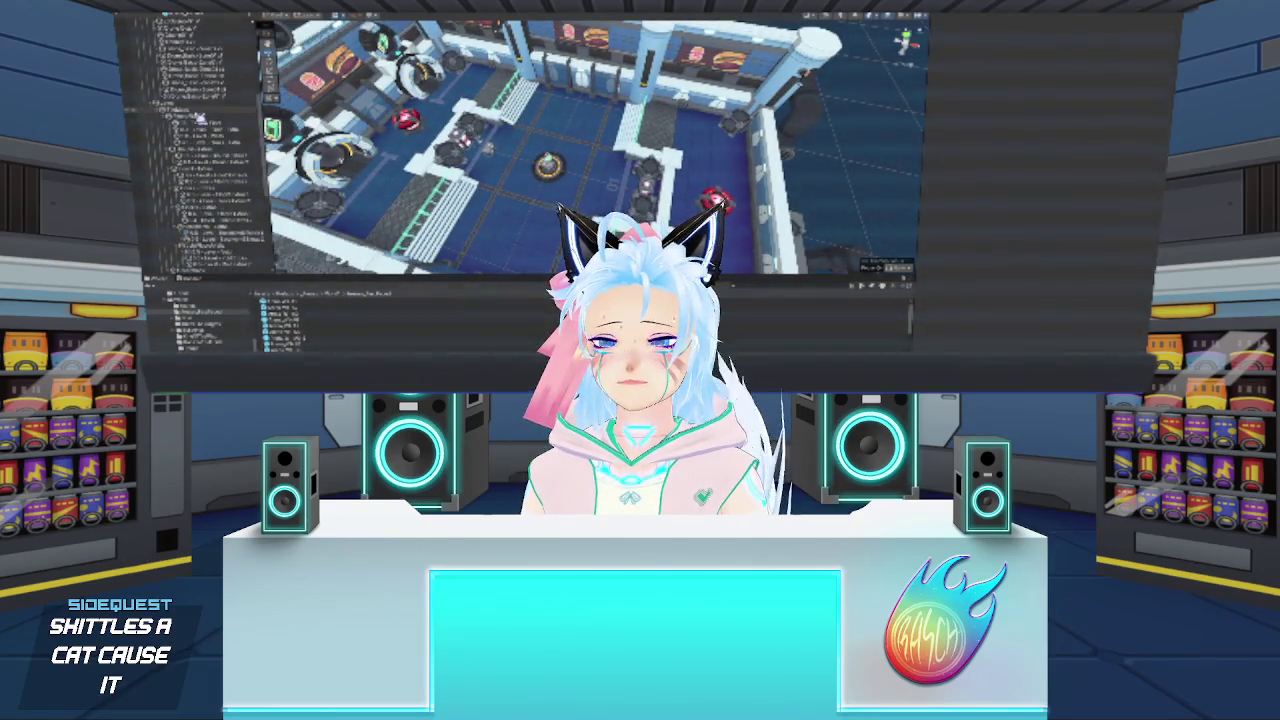
scroll(200, 118, "up", 3)
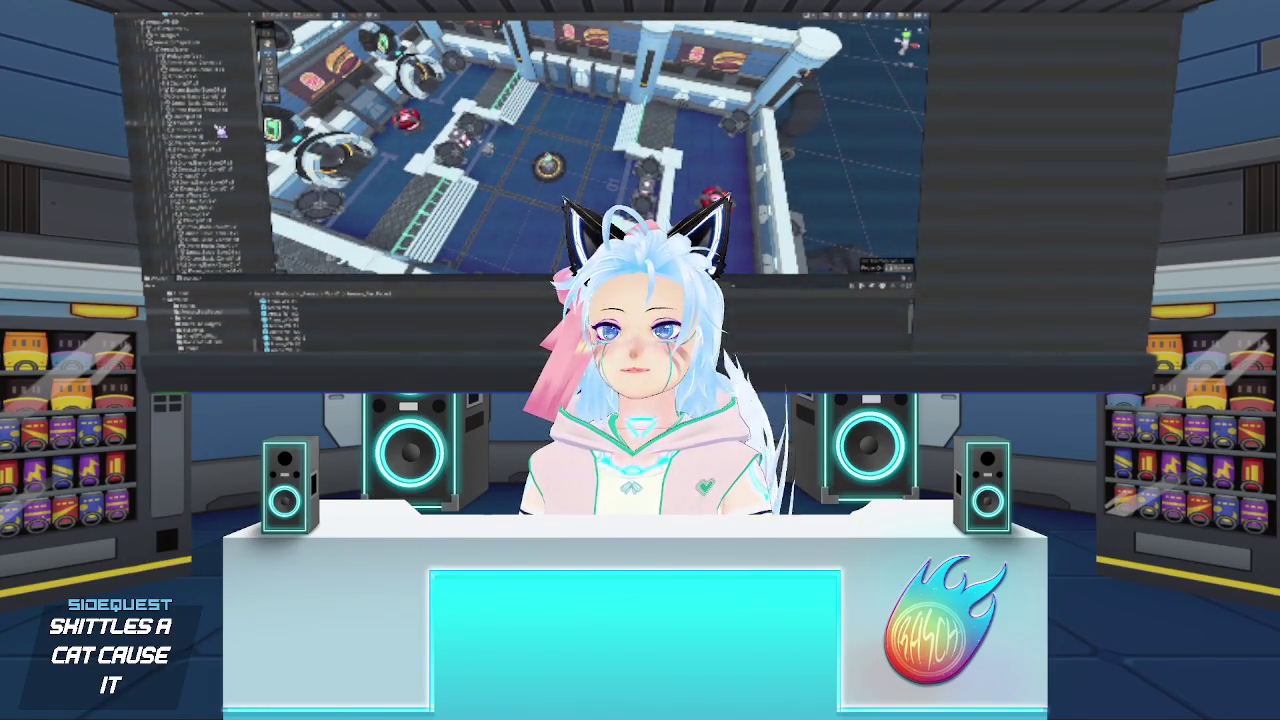
left_click(210, 82)
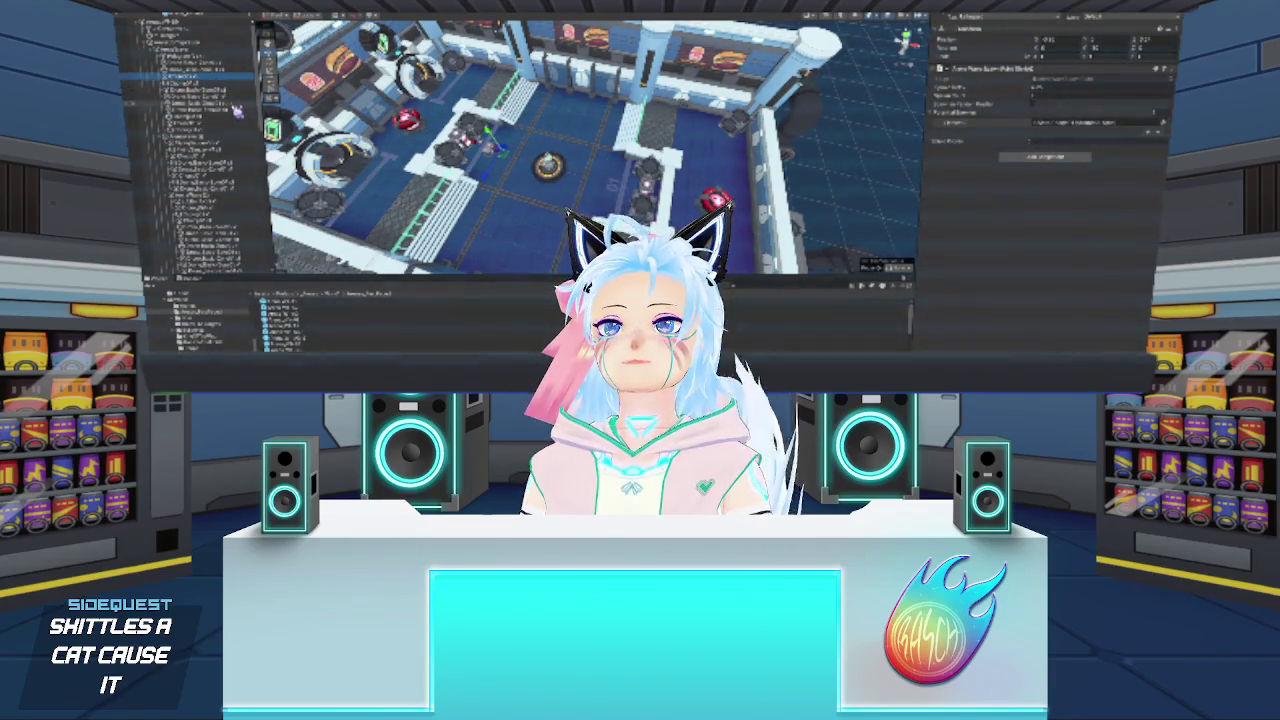
key("Down")
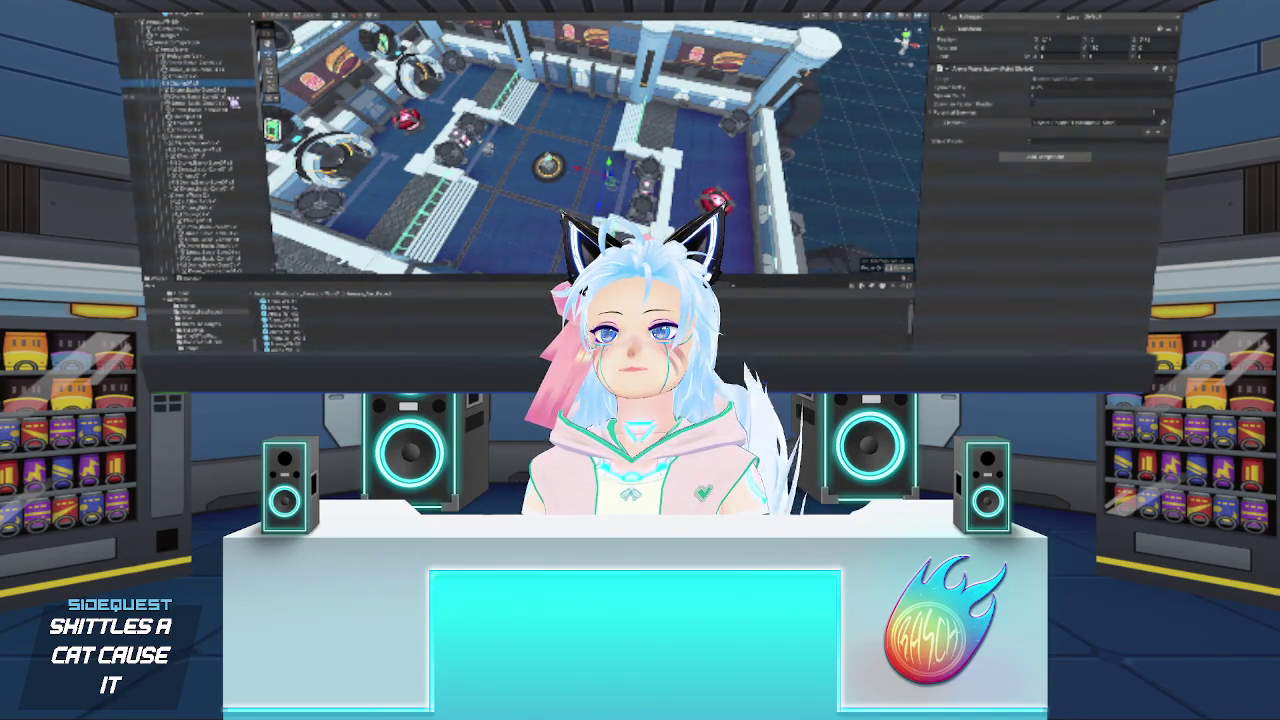
left_click(200, 90)
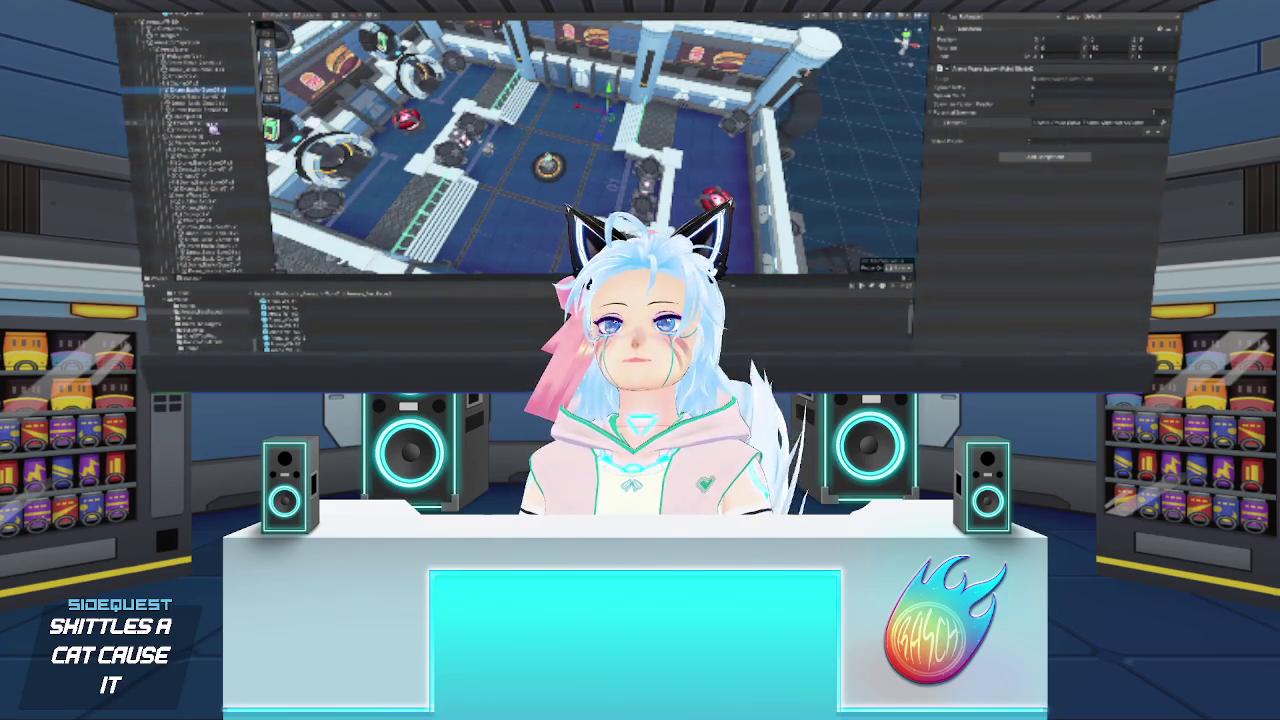
left_click(212, 128, "shift")
key("Delete")
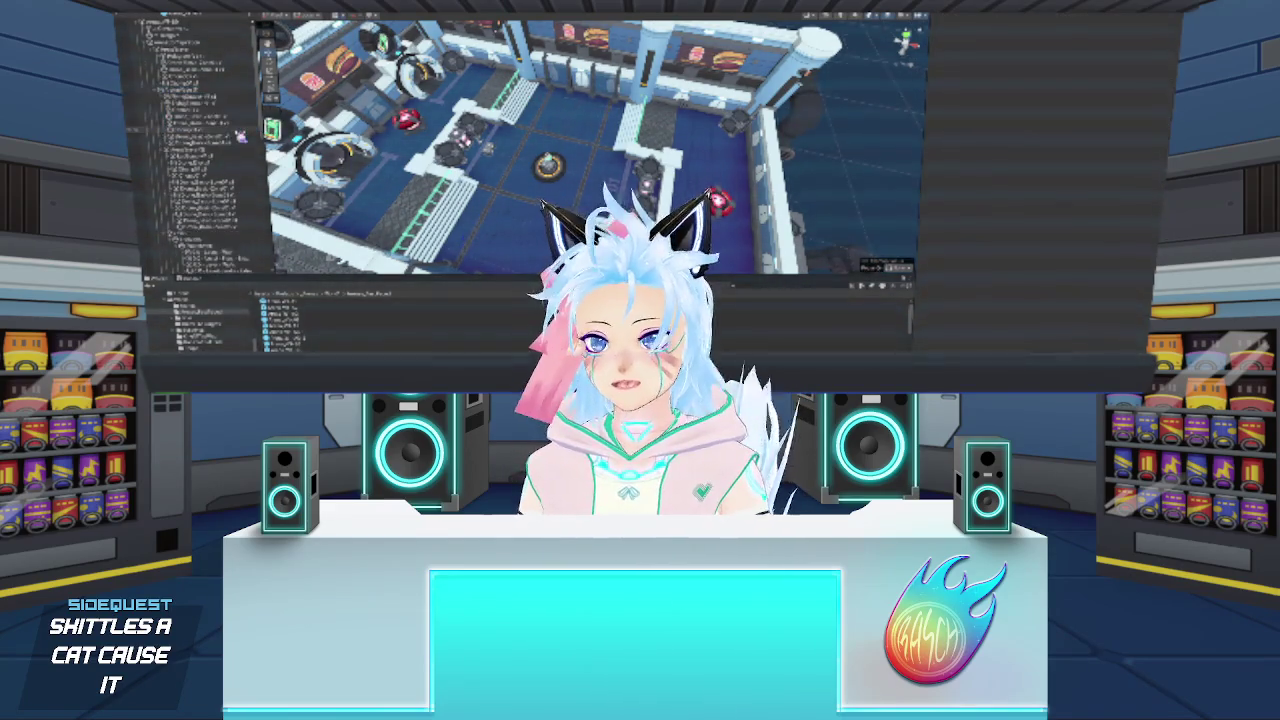
left_click(200, 100)
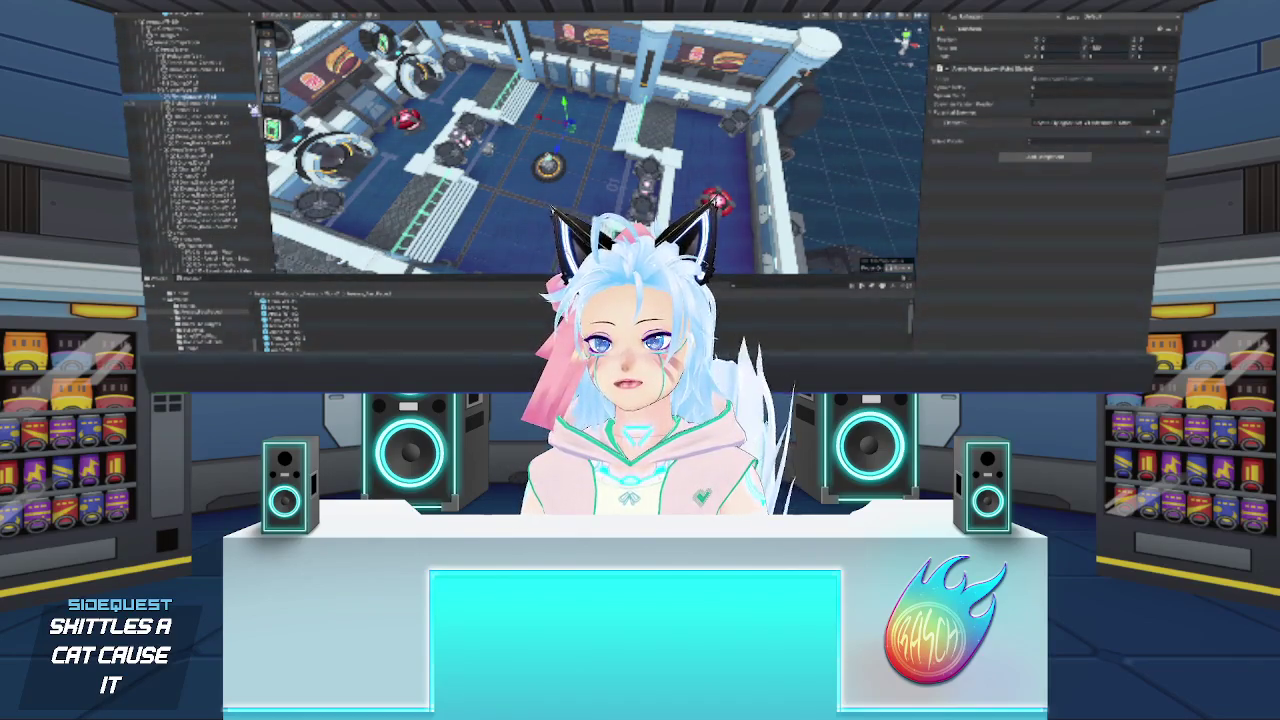
key("Delete")
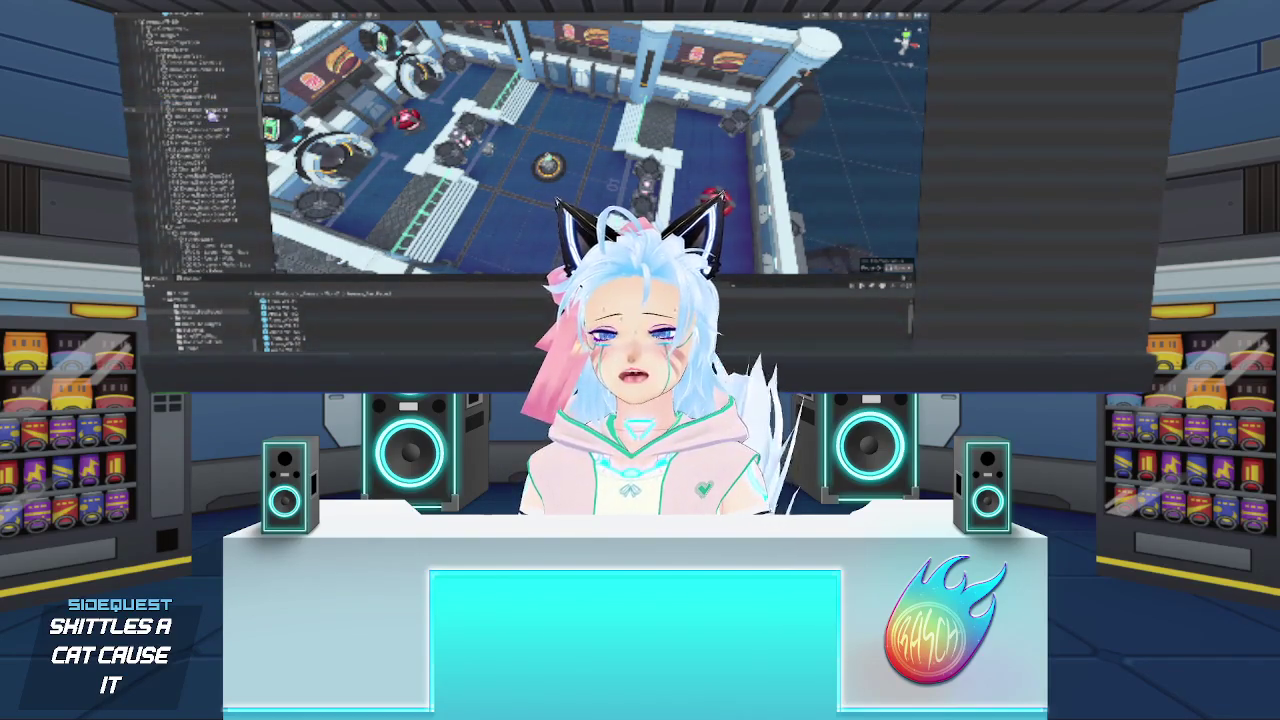
left_click(190, 97)
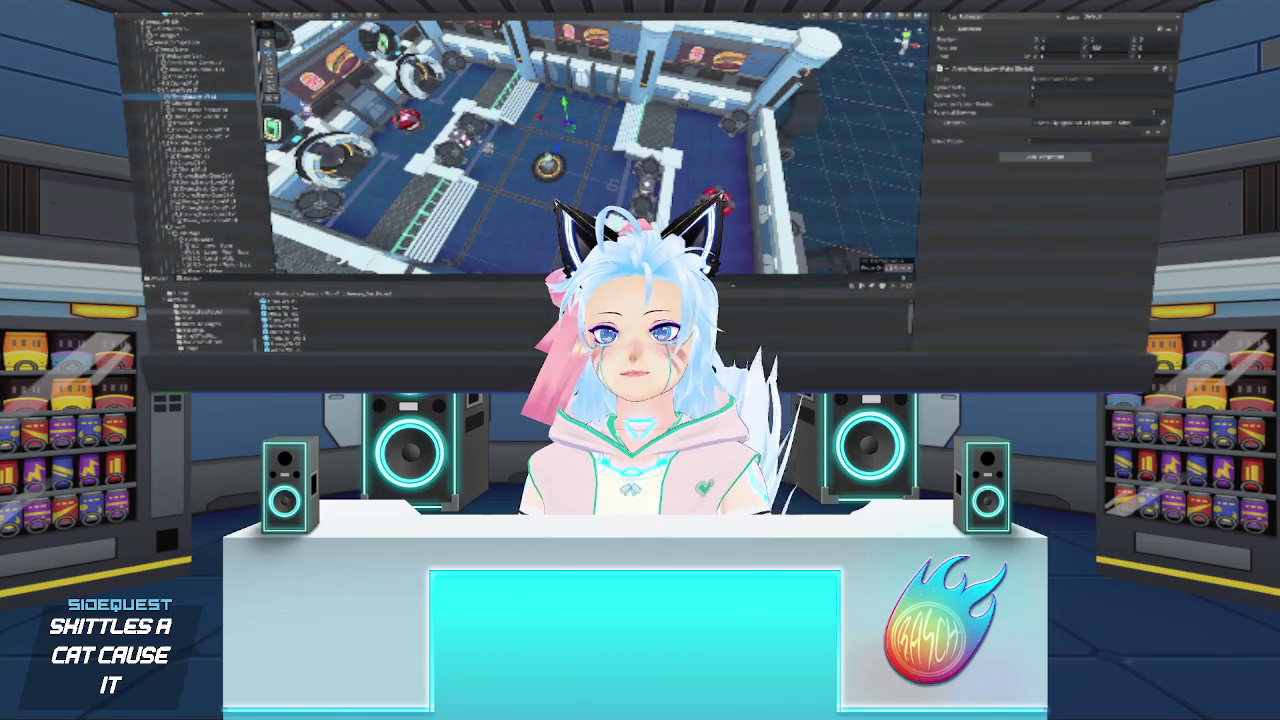
left_click(548, 164)
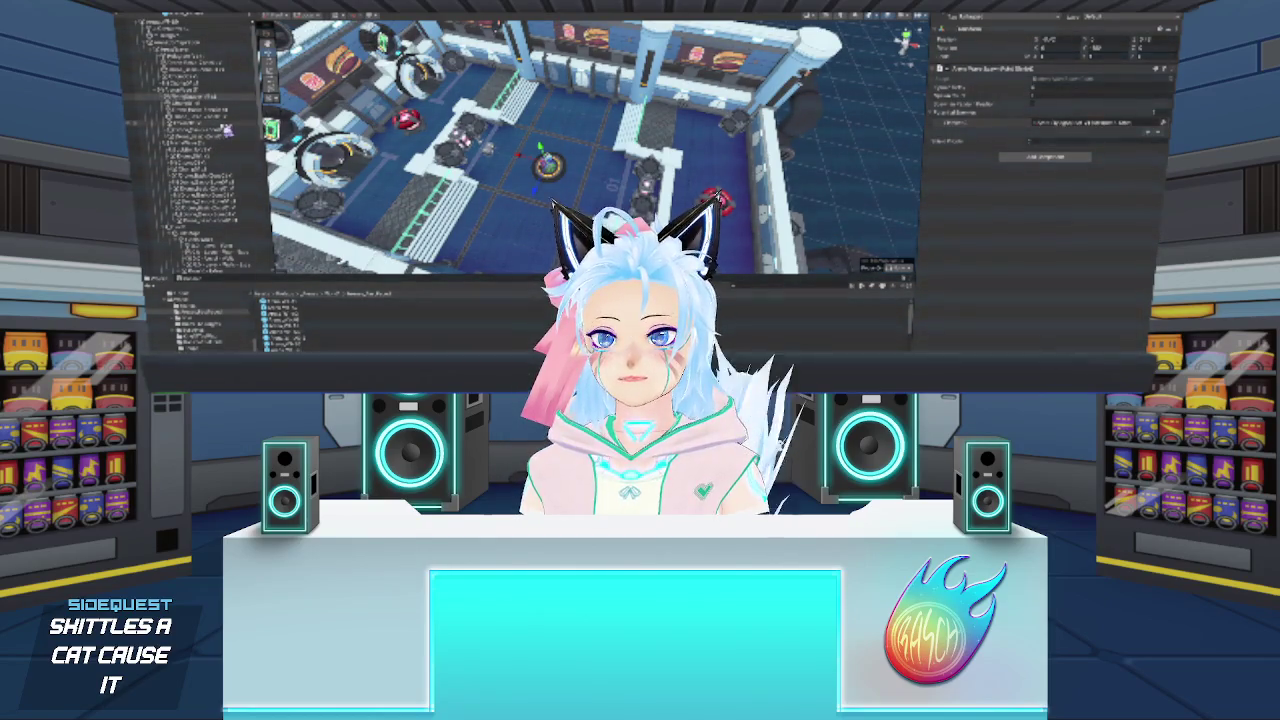
left_click(226, 123)
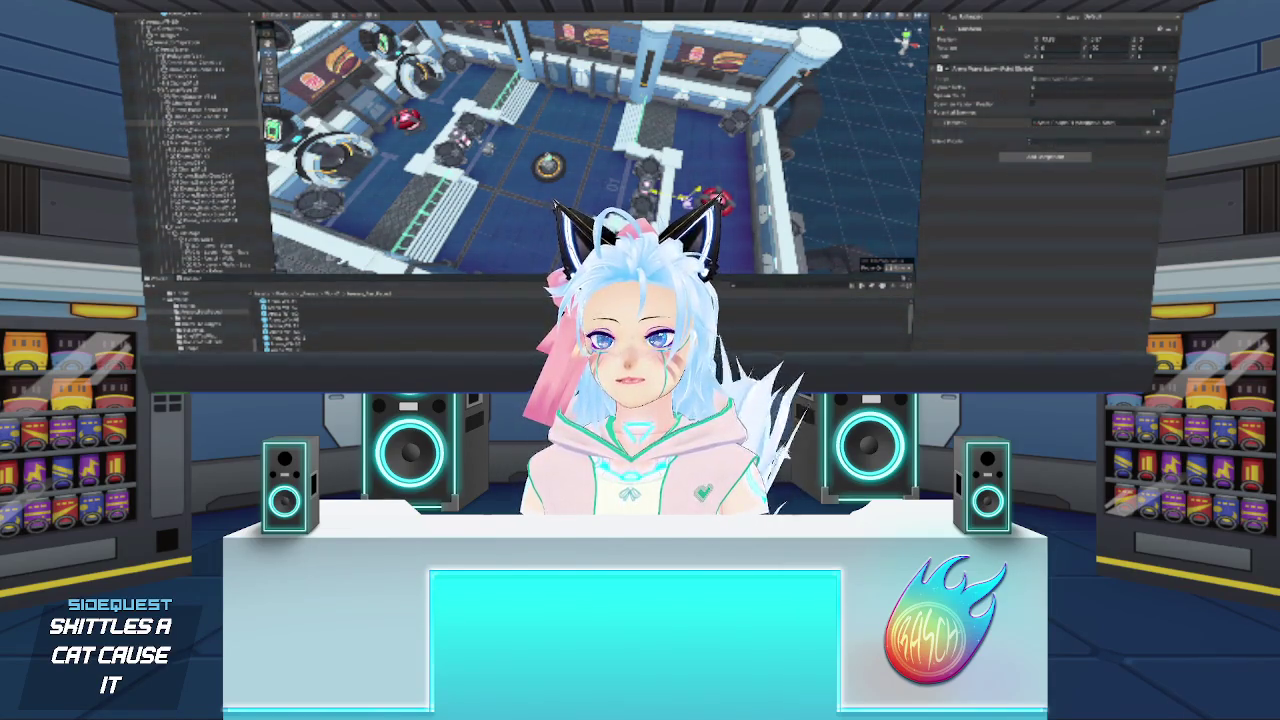
left_click(200, 128)
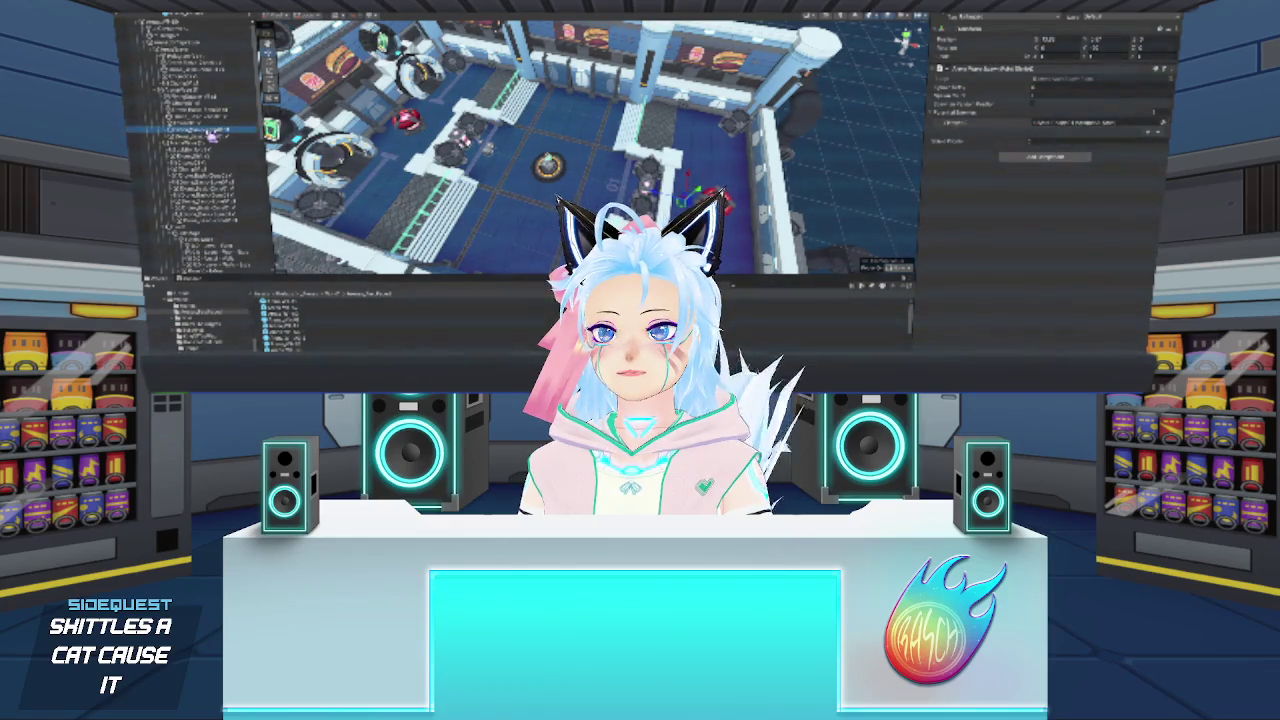
left_click(200, 134)
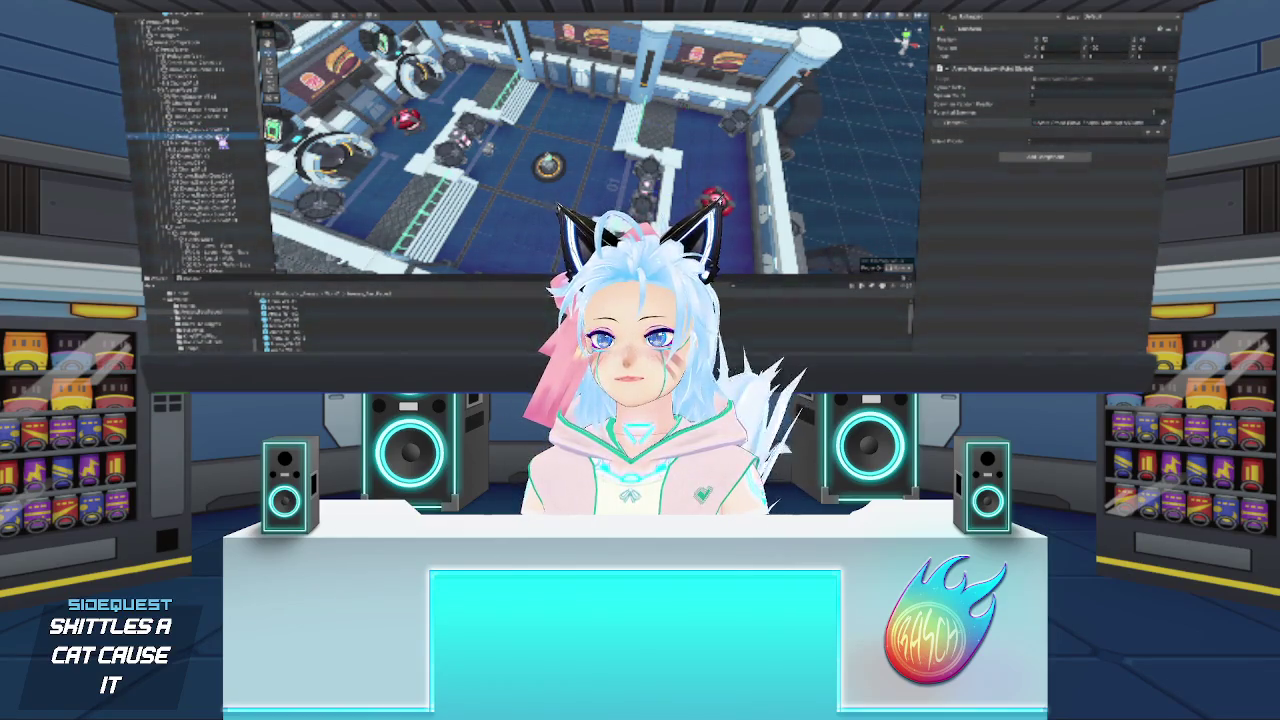
key("f")
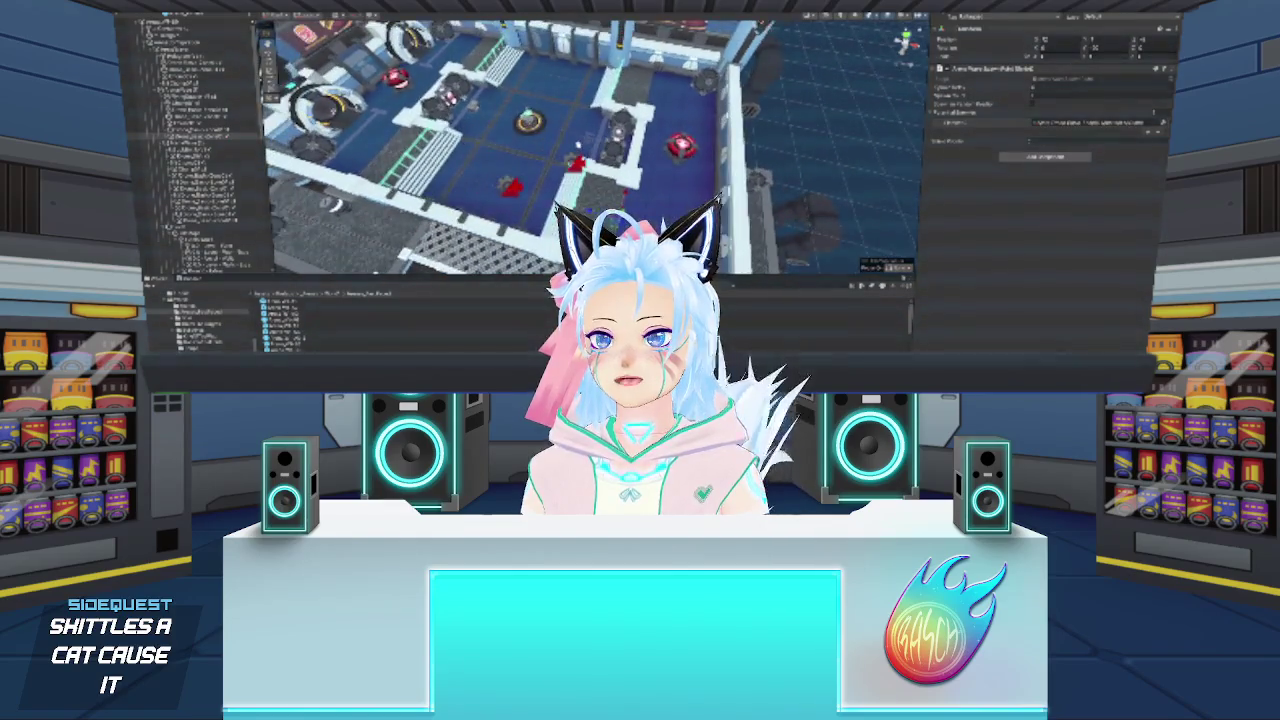
left_click(218, 121)
left_click(216, 108)
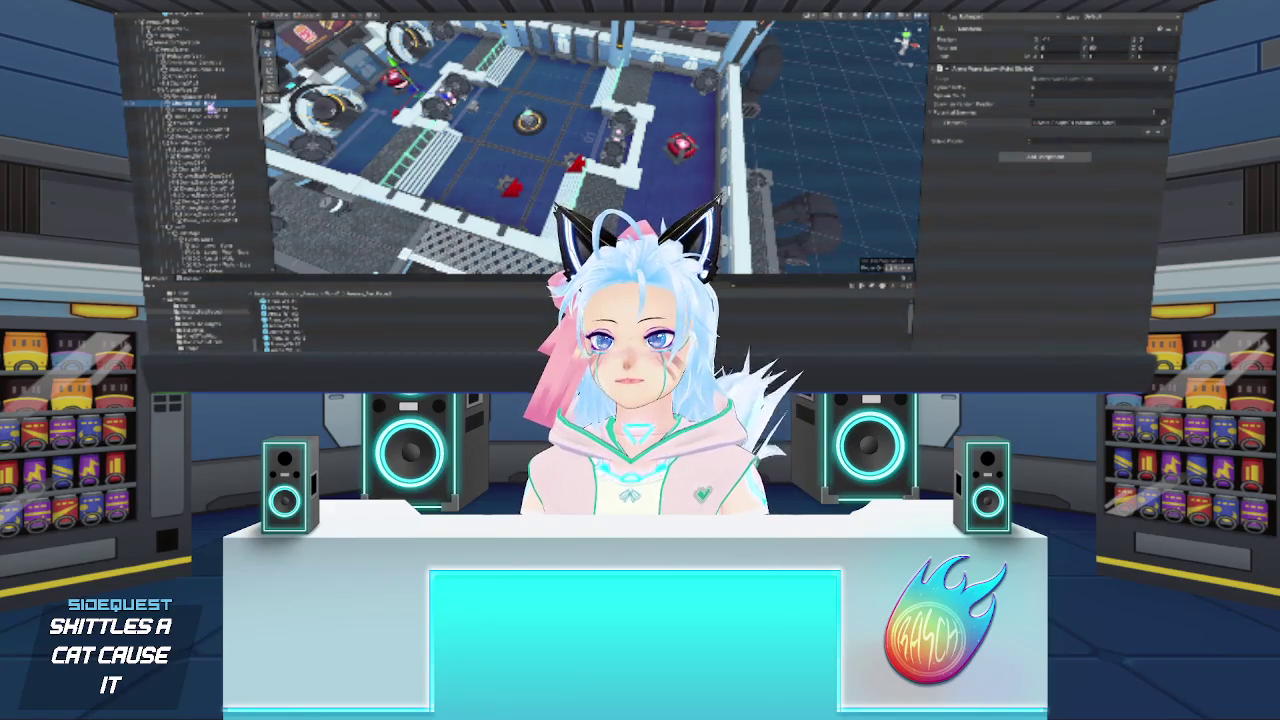
left_click(185, 48)
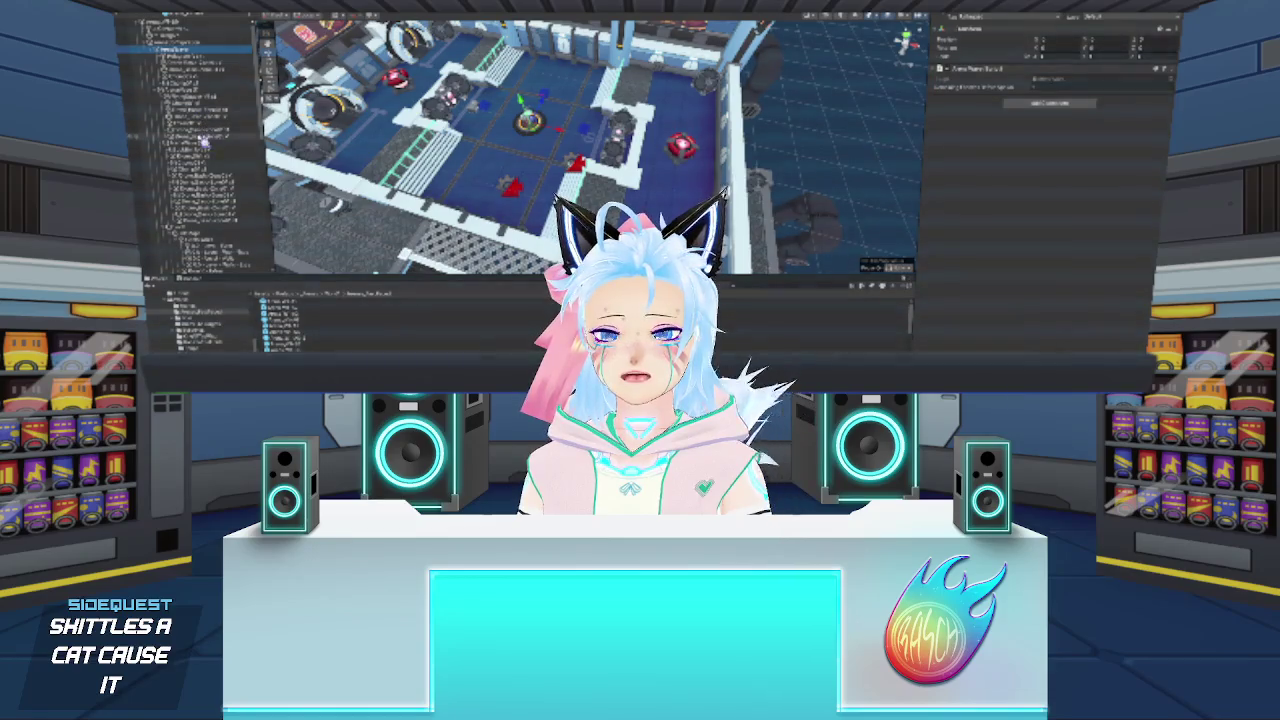
left_click(200, 93)
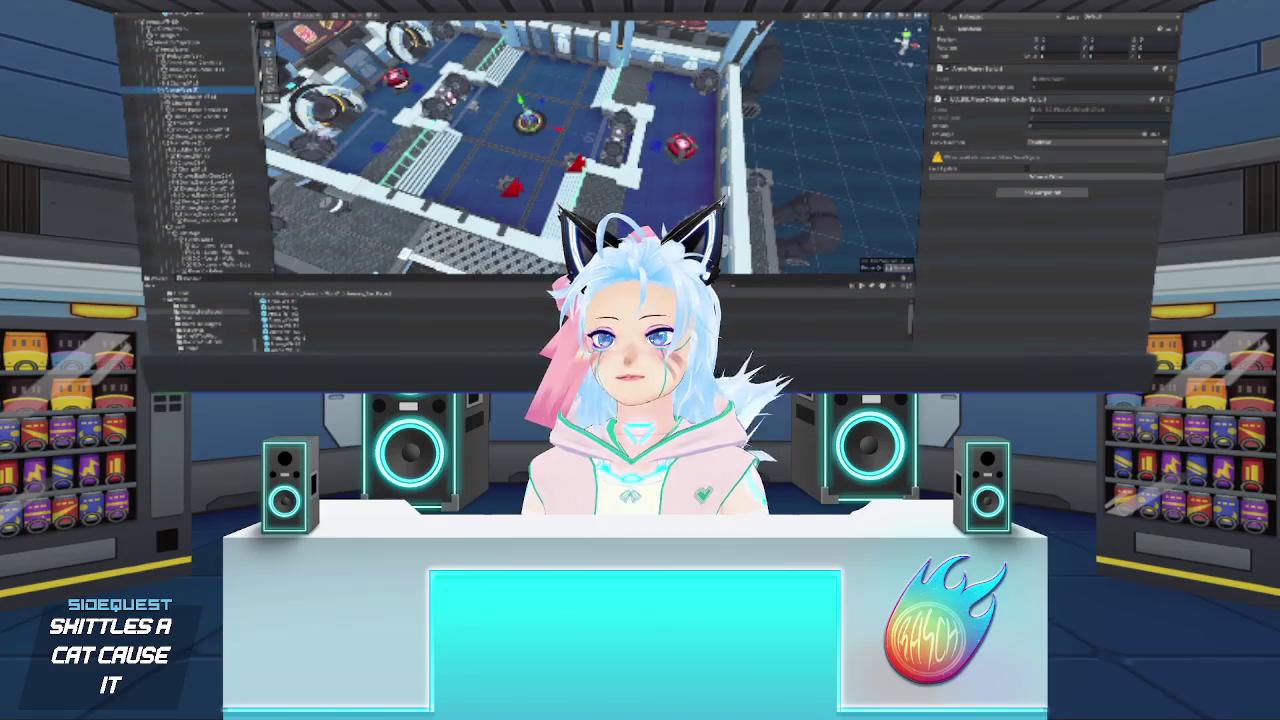
left_click_drag(322, 136, 390, 142)
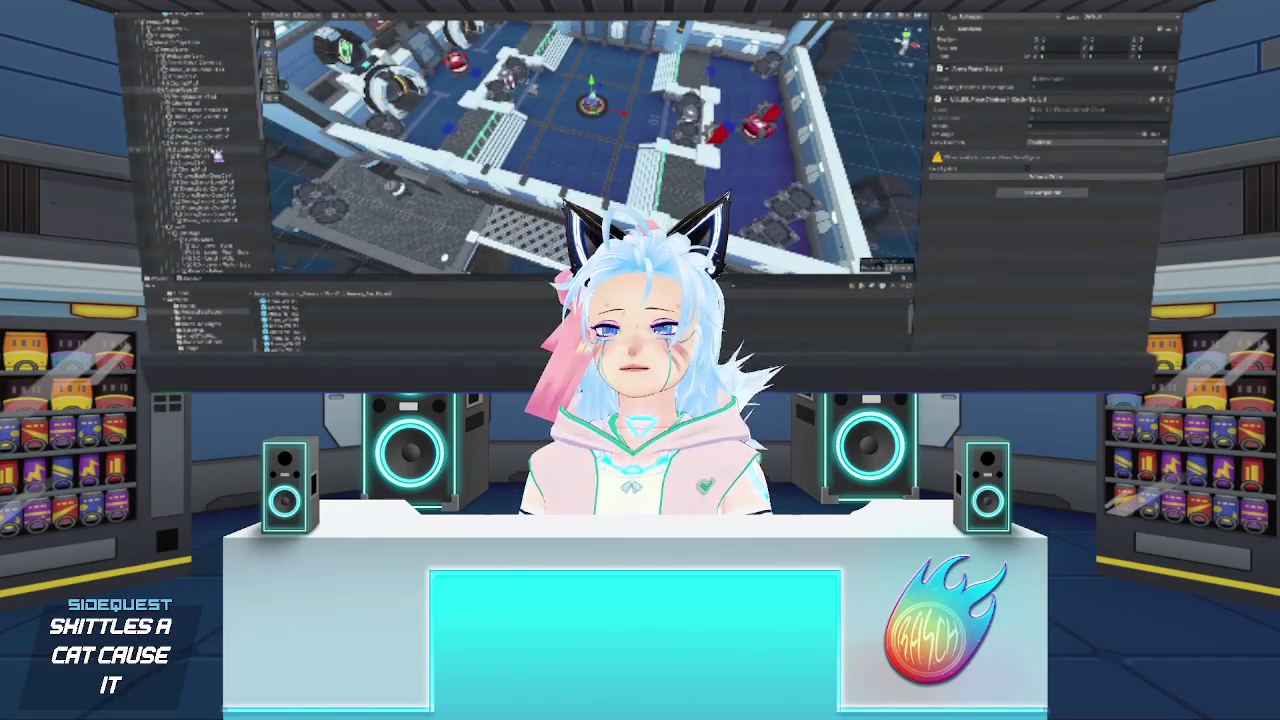
left_click(200, 144)
left_click_drag(490, 136, 510, 138)
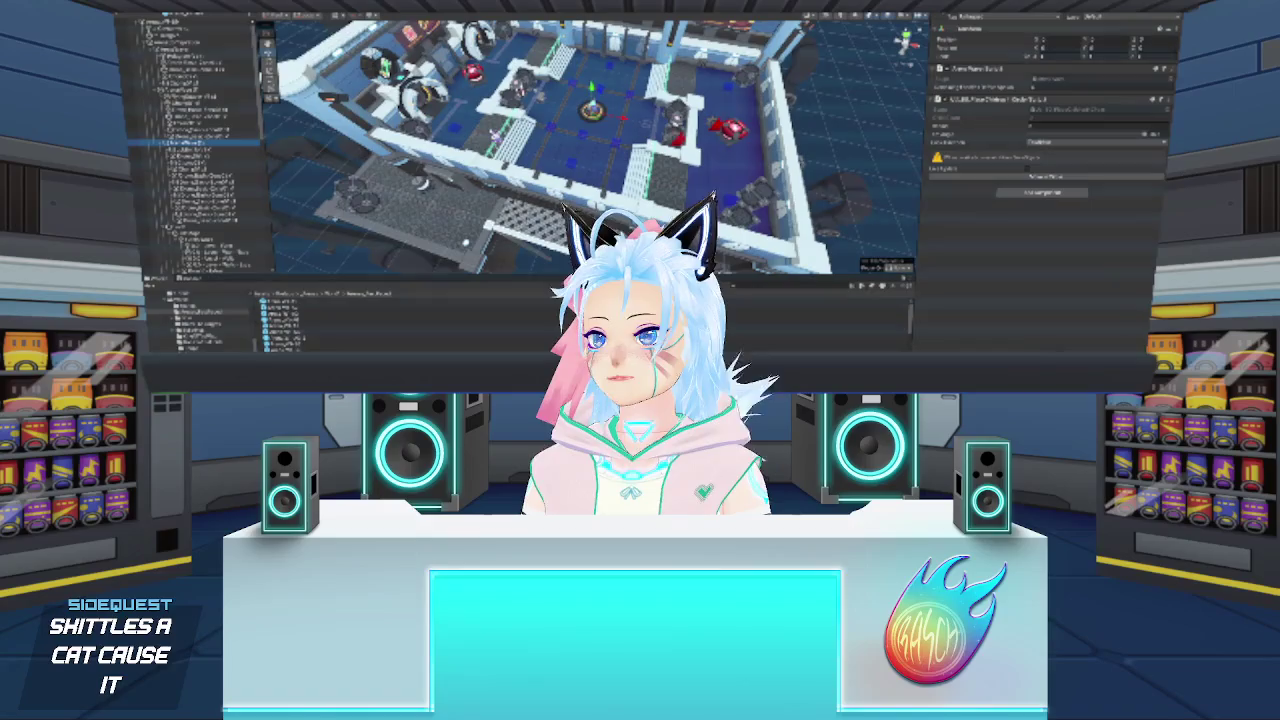
left_click(248, 163)
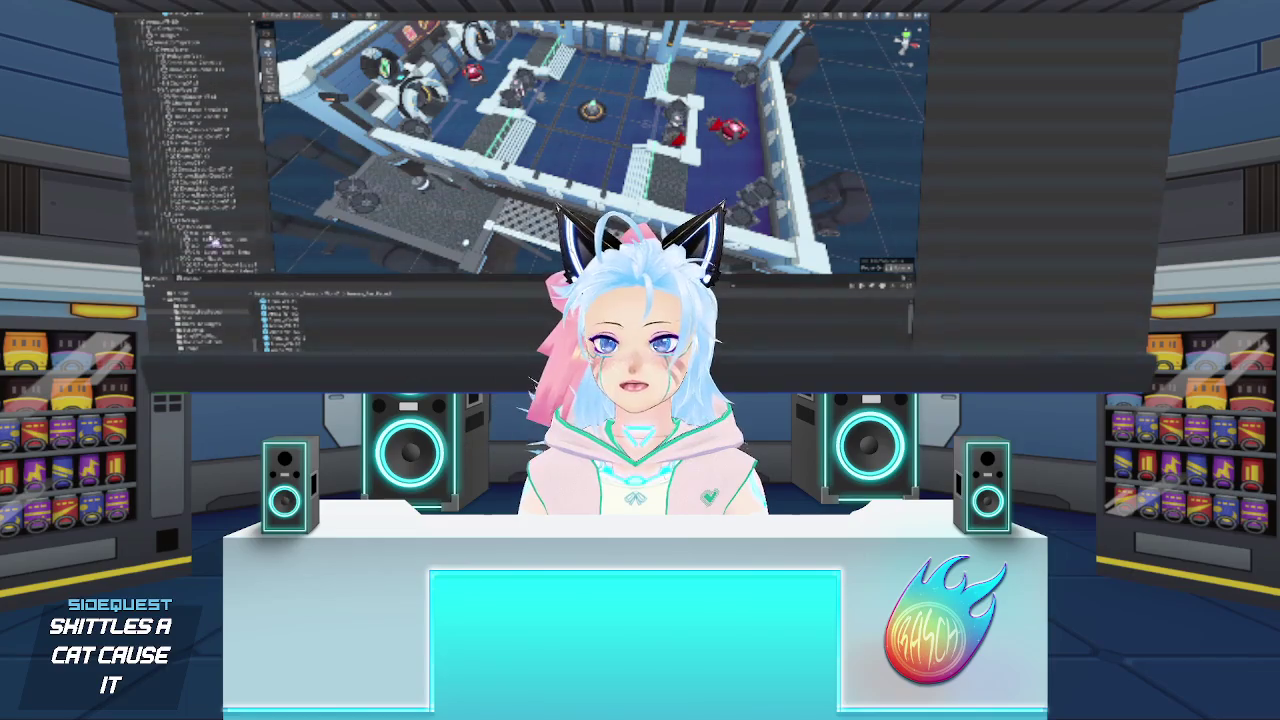
left_click(200, 156)
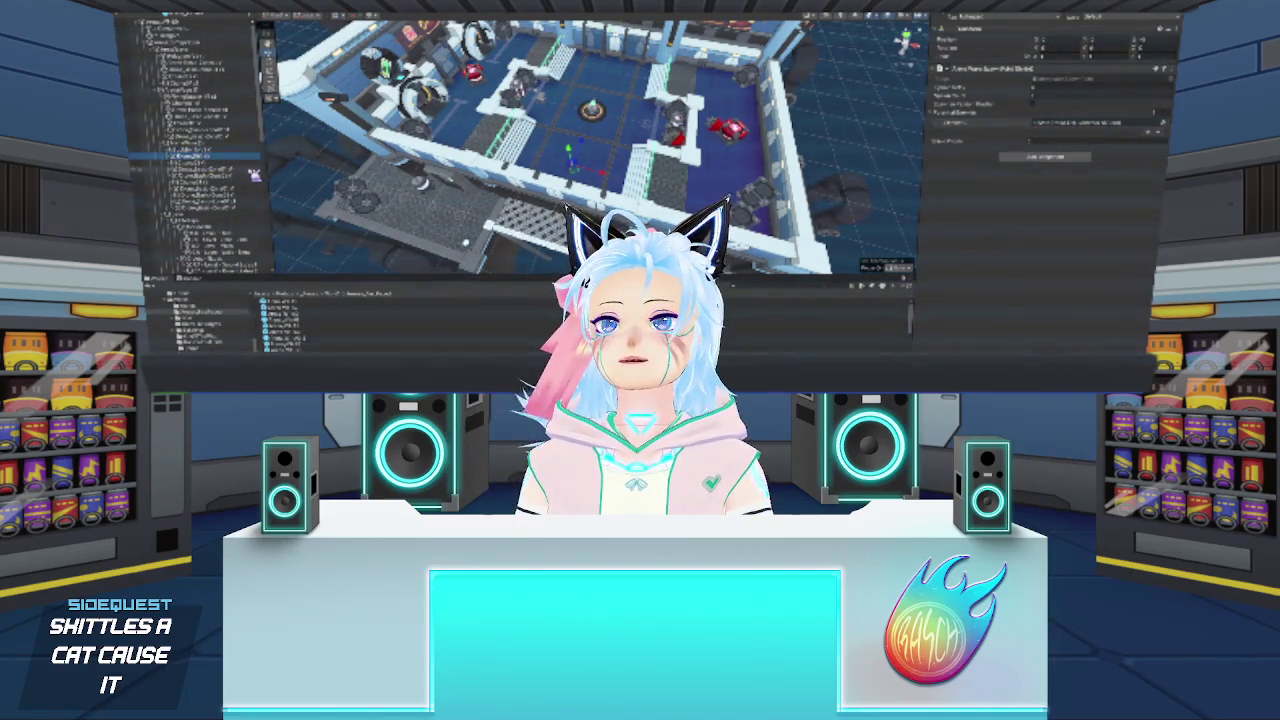
left_click(257, 177)
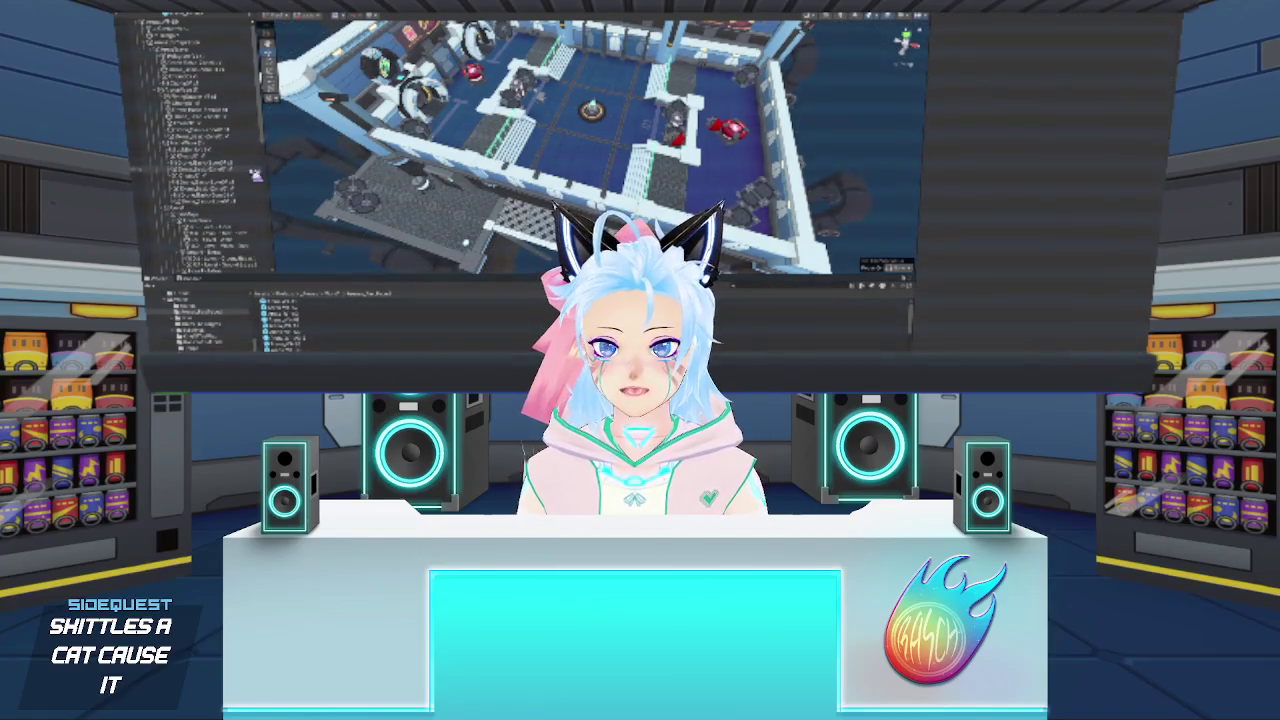
left_click(237, 112)
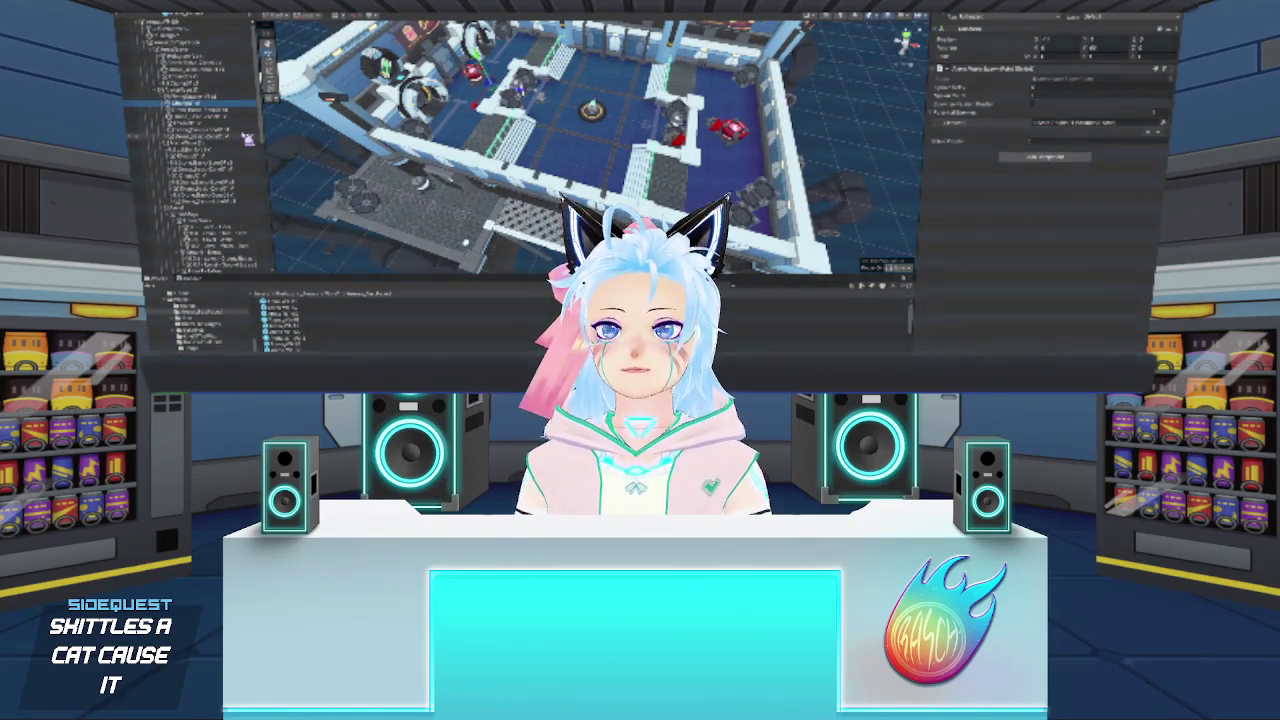
left_click(1060, 89)
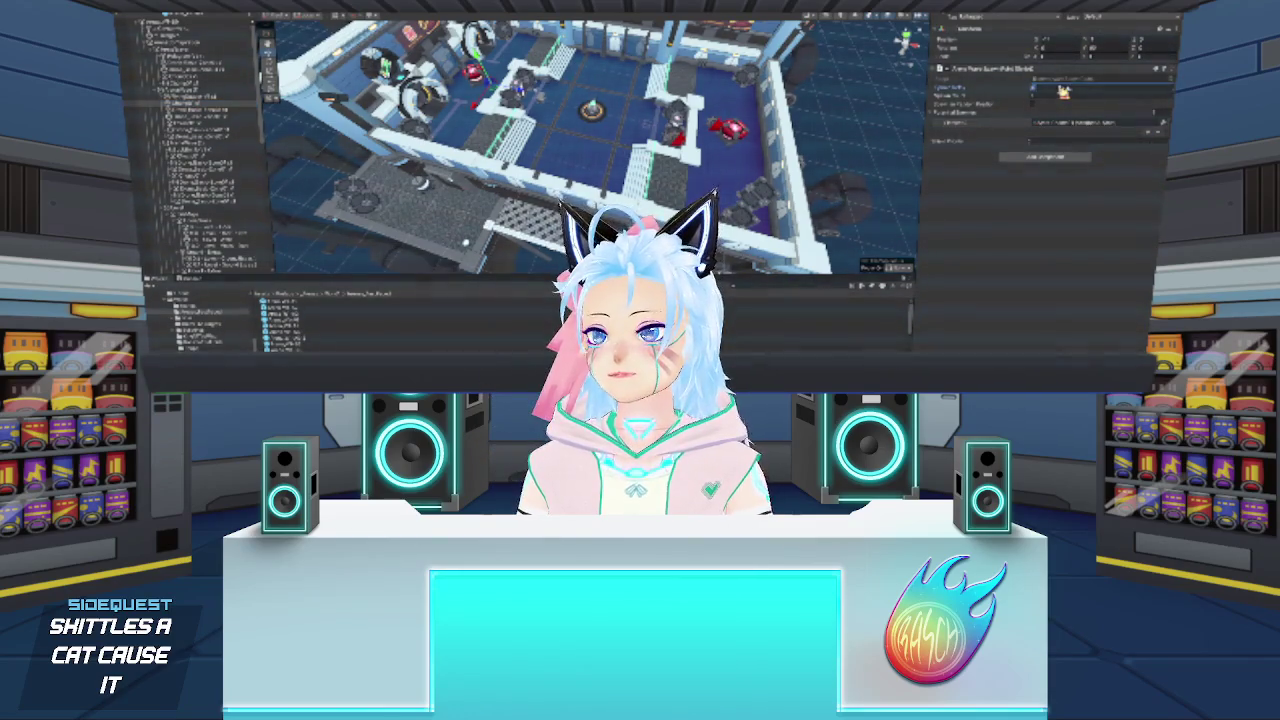
left_click(229, 112)
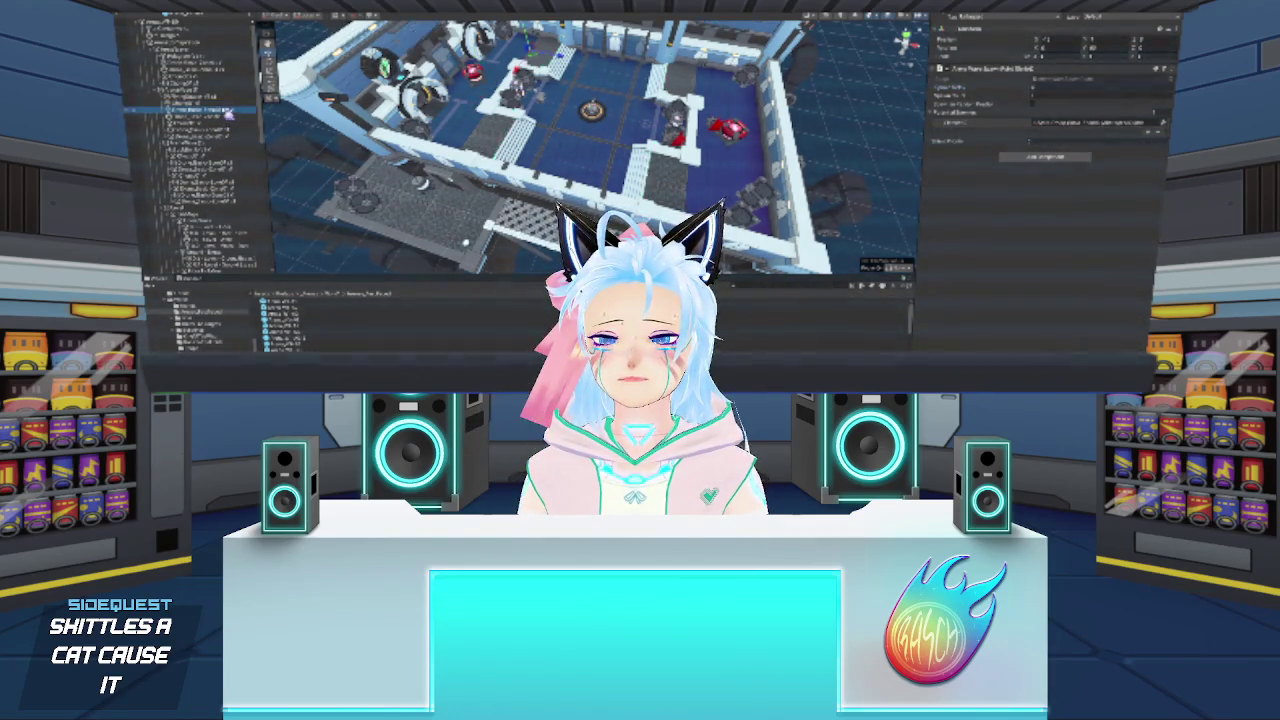
left_click(1042, 88)
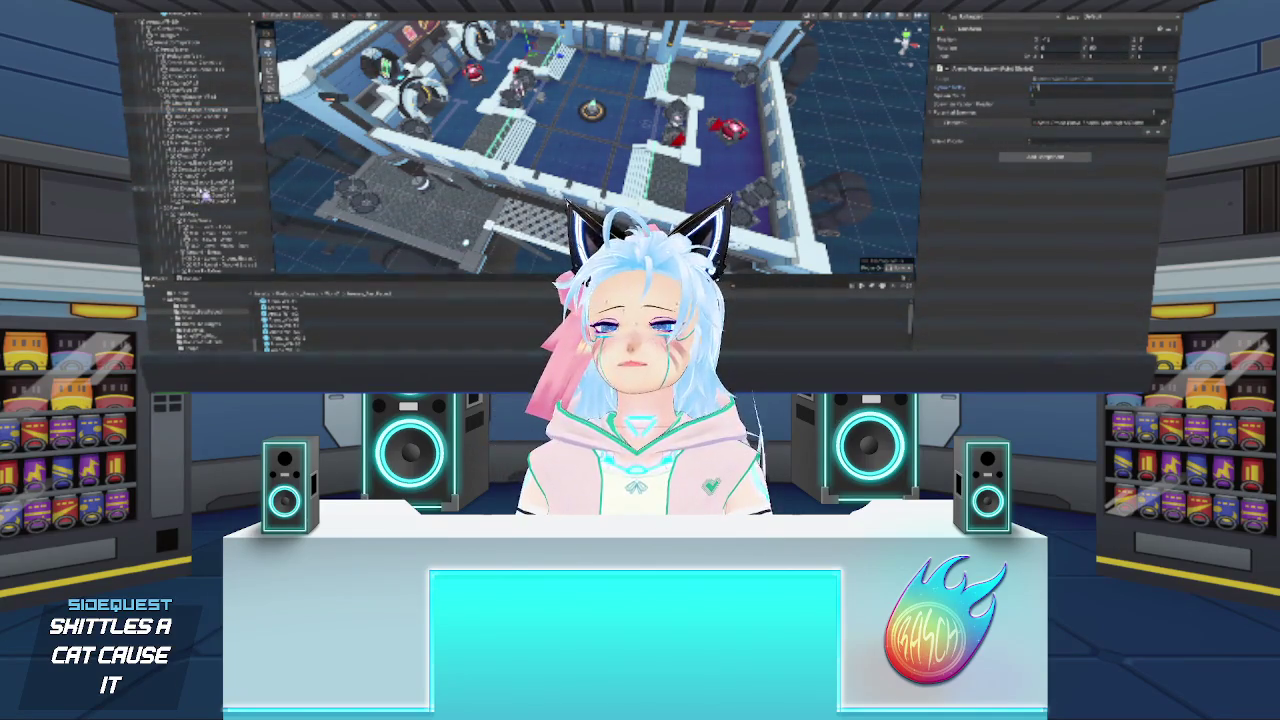
left_click(212, 116)
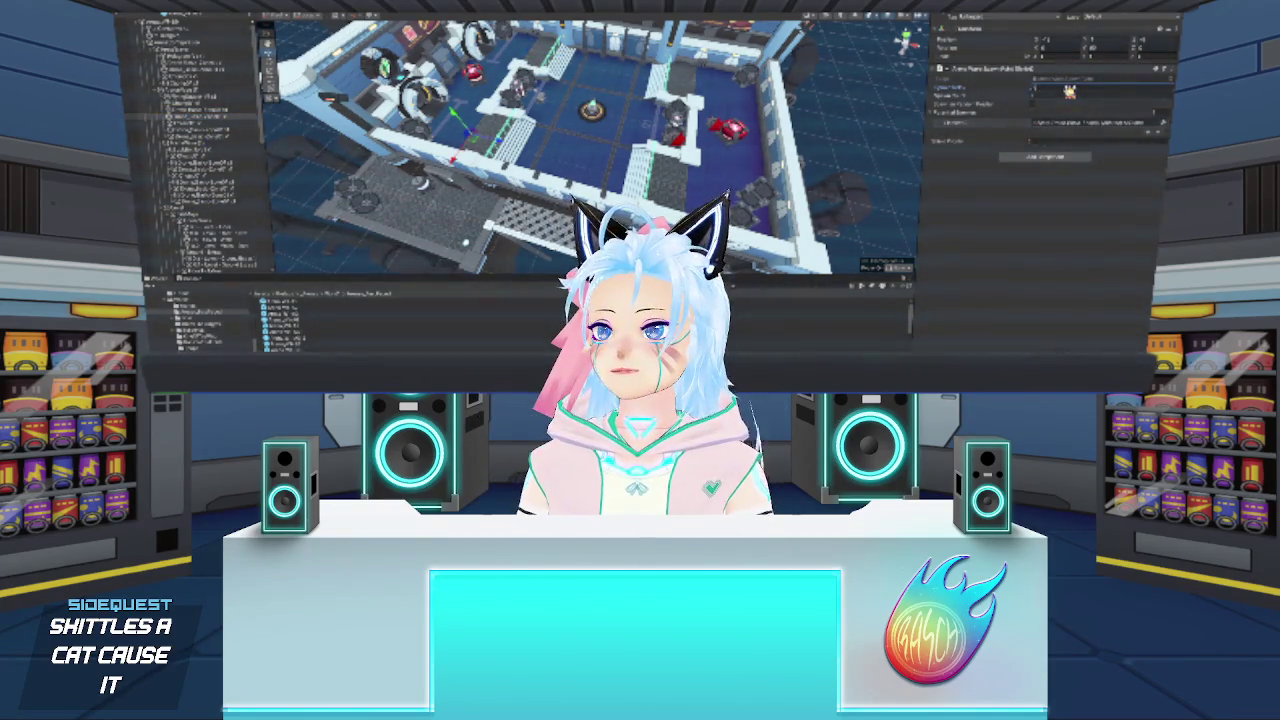
left_click_drag(200, 130, 1075, 123)
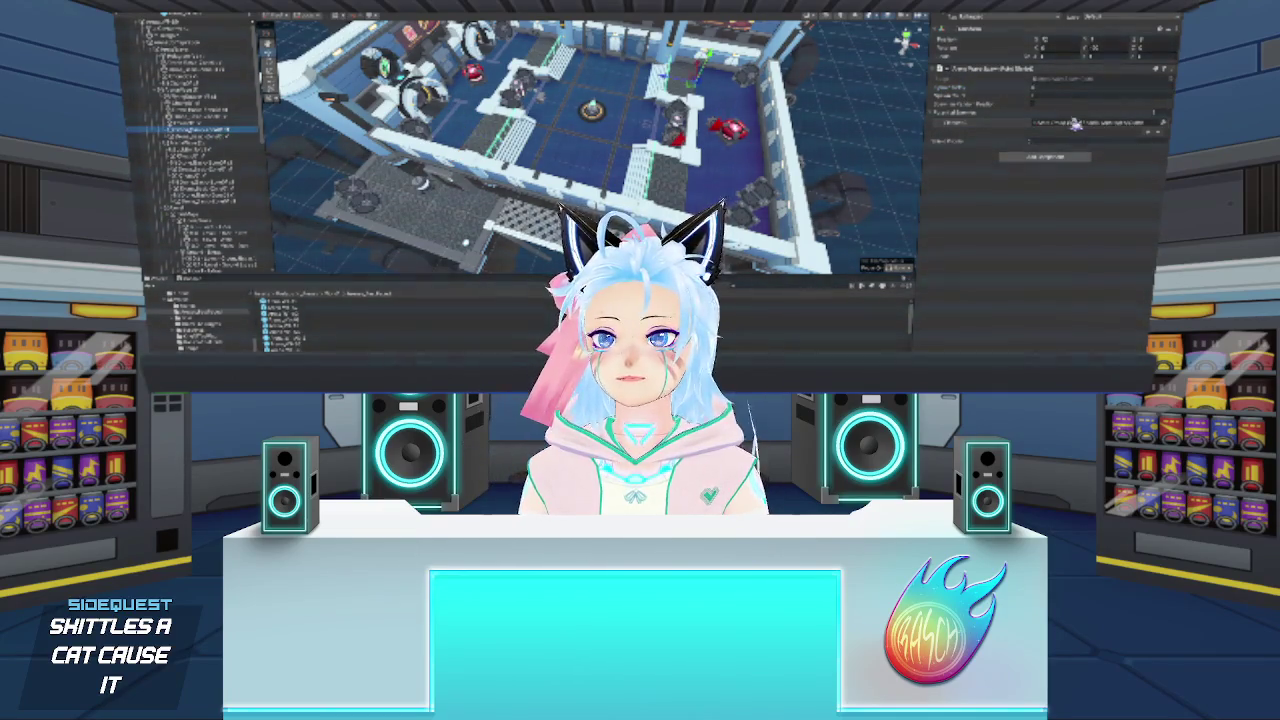
left_click(1060, 88)
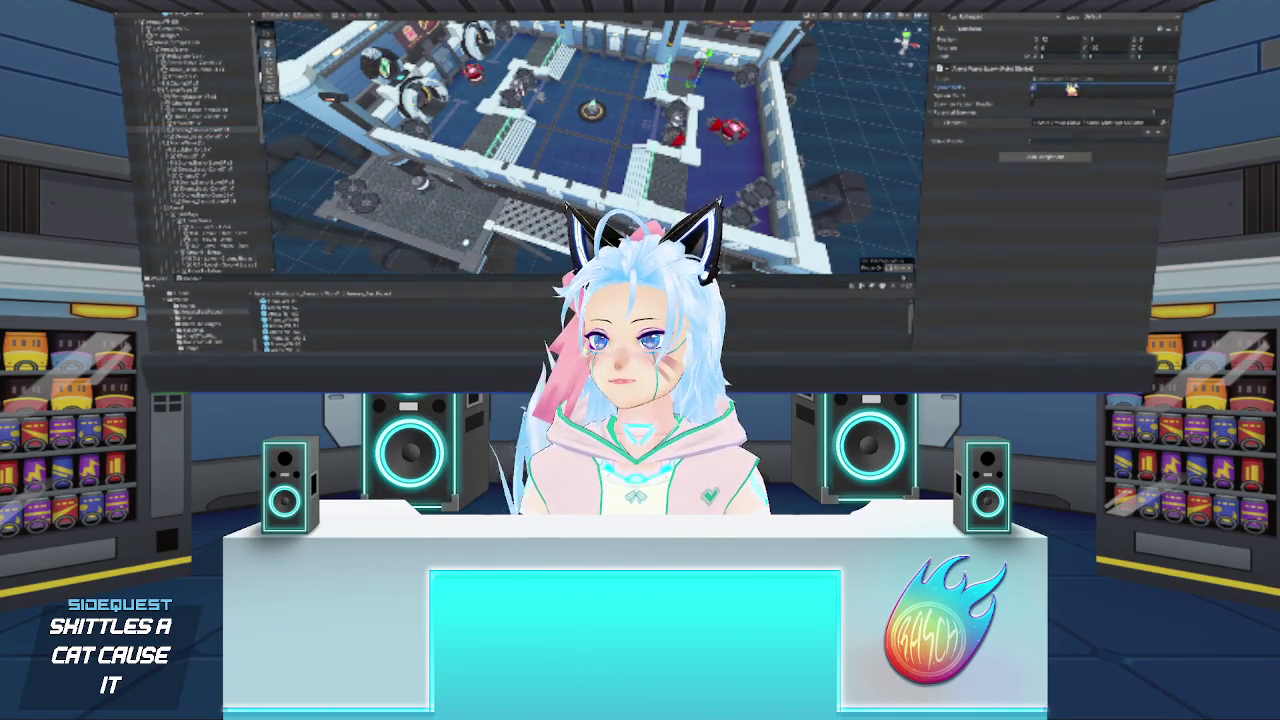
left_click(220, 137)
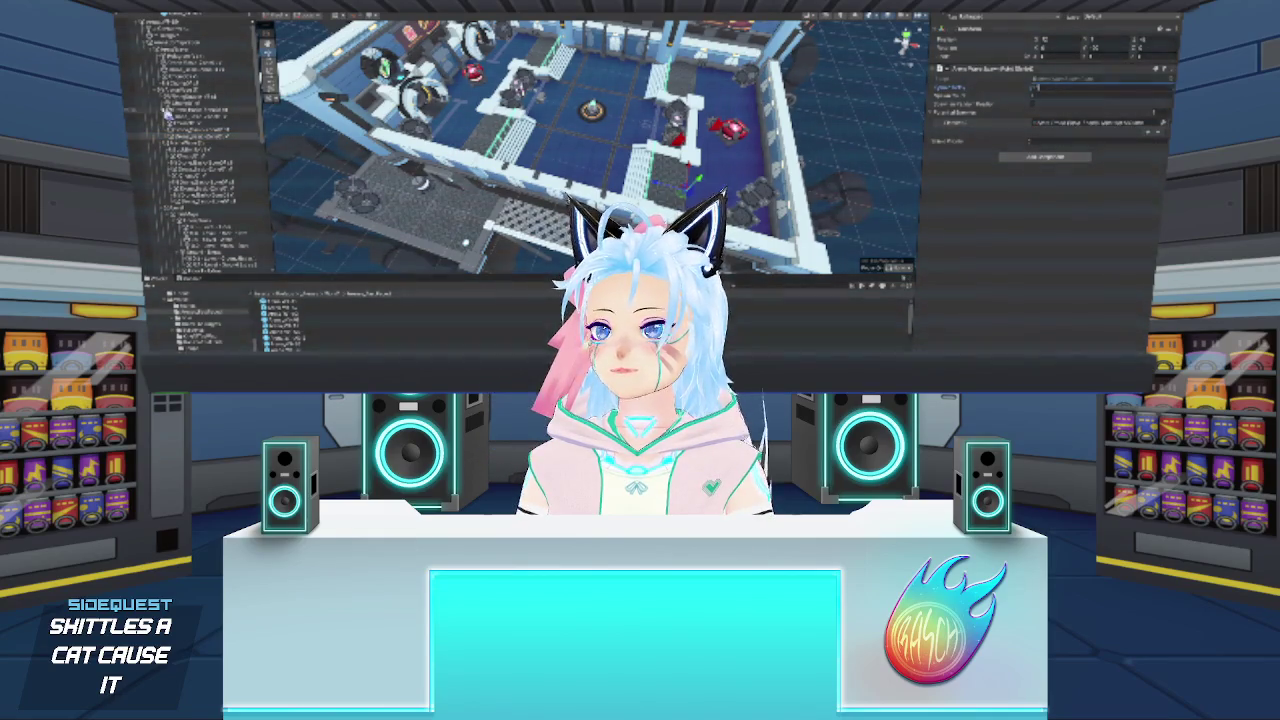
left_click(213, 124)
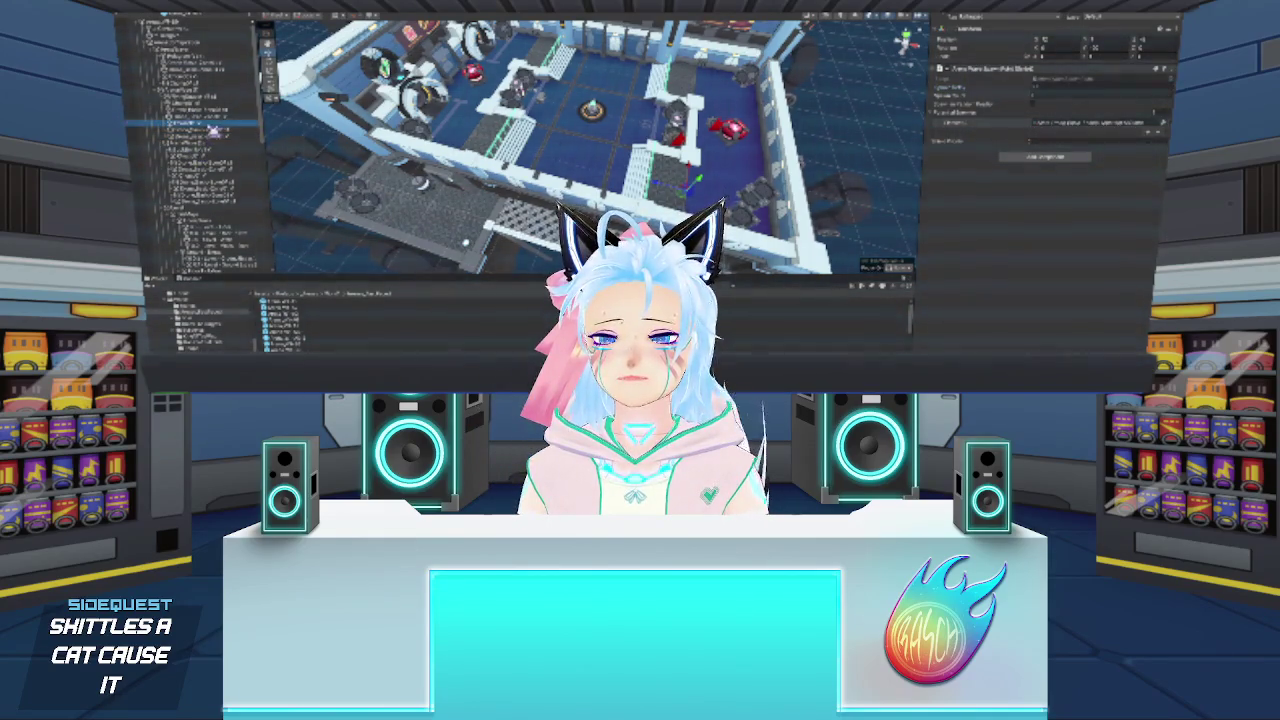
left_click(200, 110)
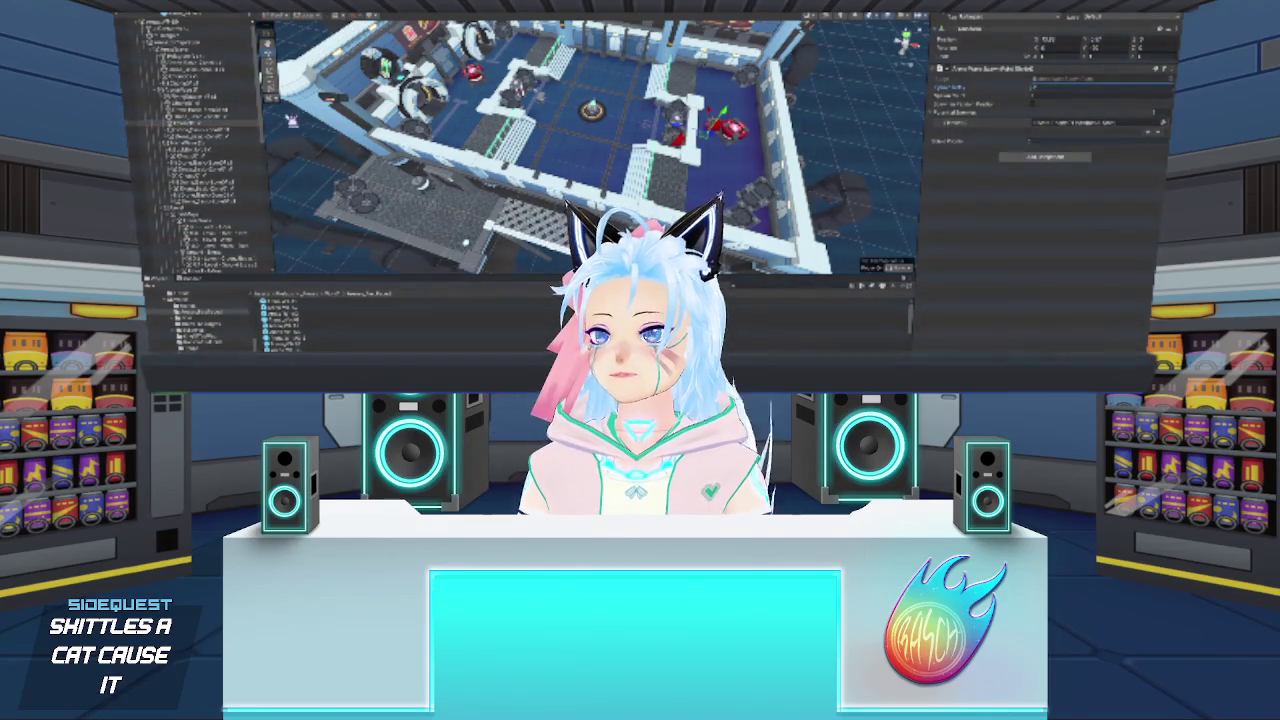
left_click(200, 102)
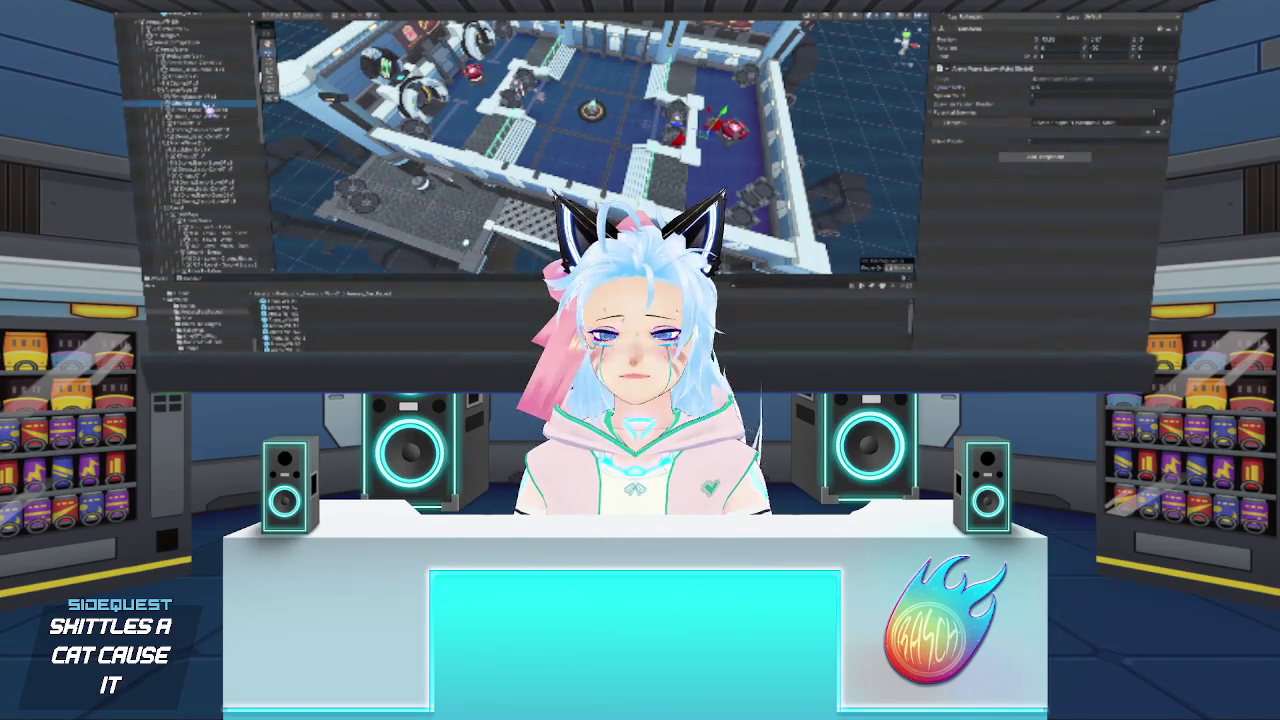
left_click(185, 267)
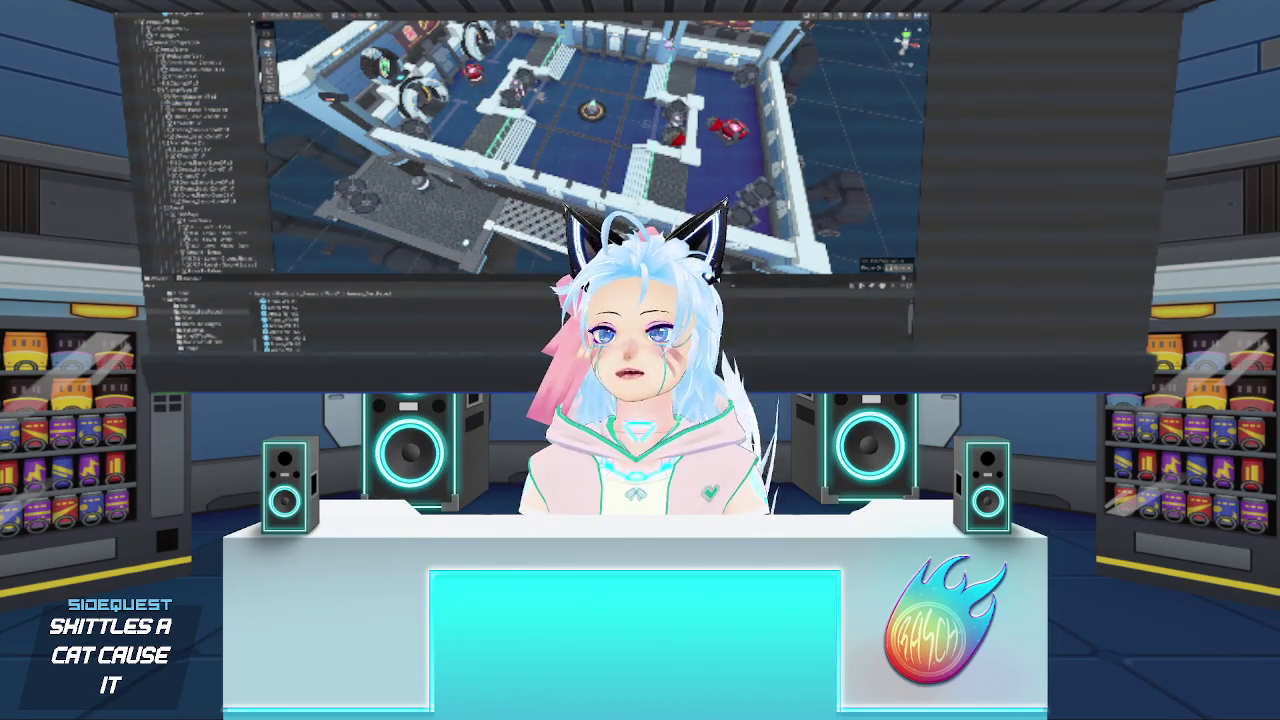
left_click(200, 148)
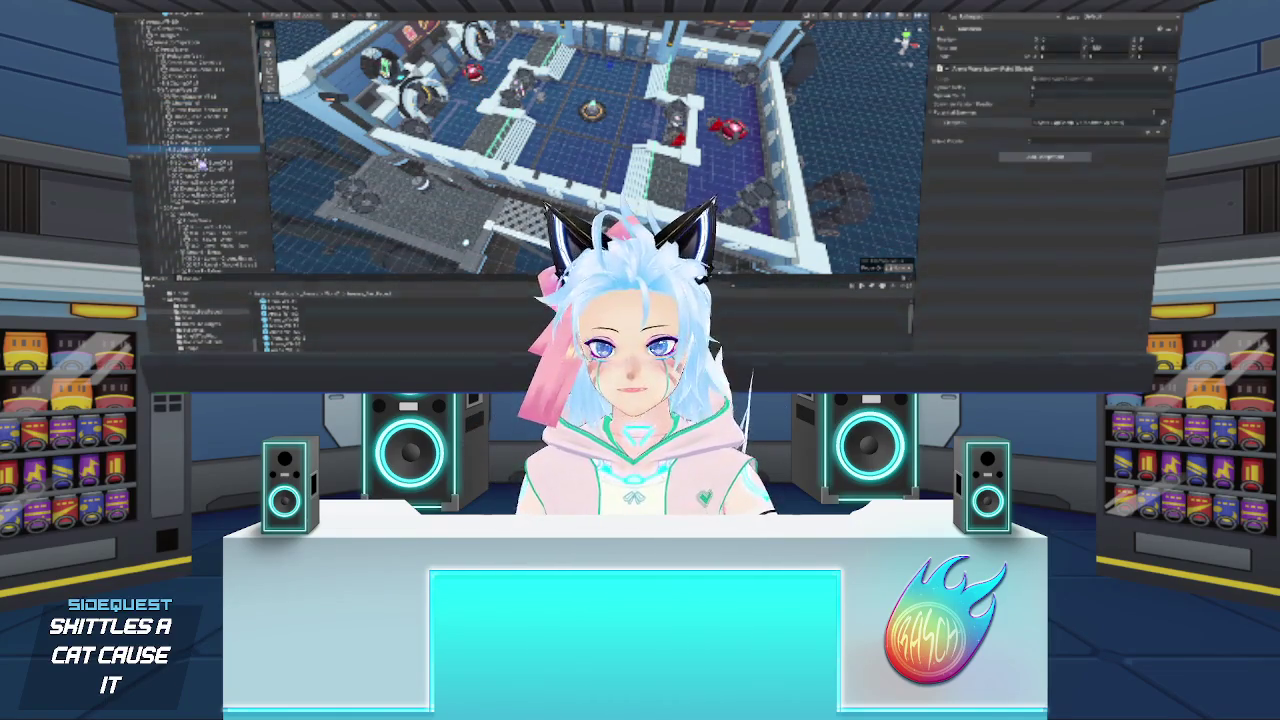
left_click(214, 194)
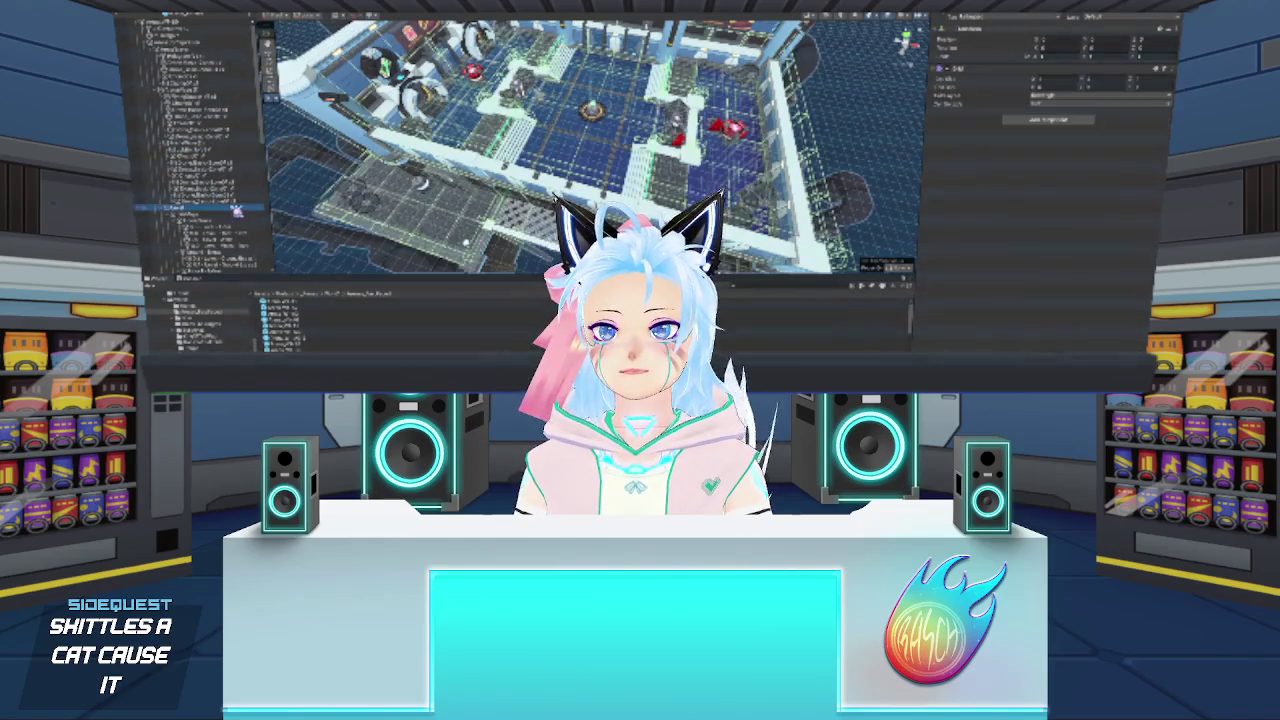
left_click(248, 182)
left_click(250, 208)
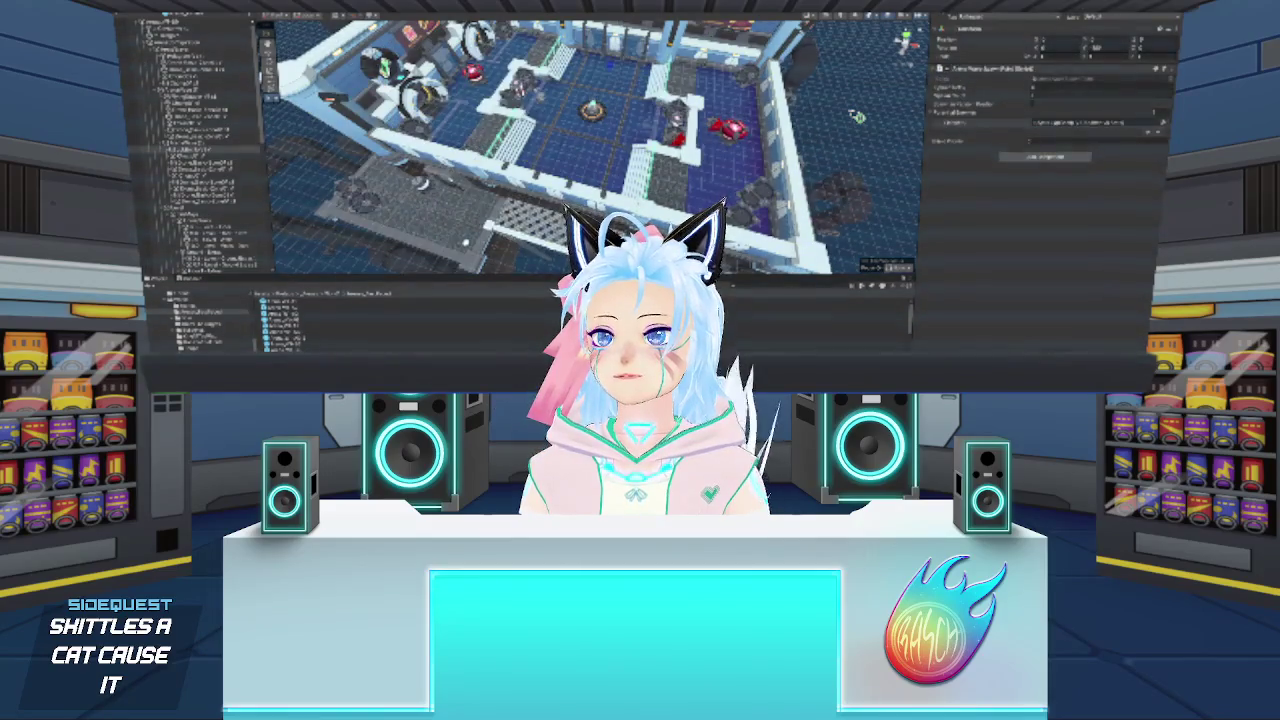
left_click(857, 117)
left_click(857, 117)
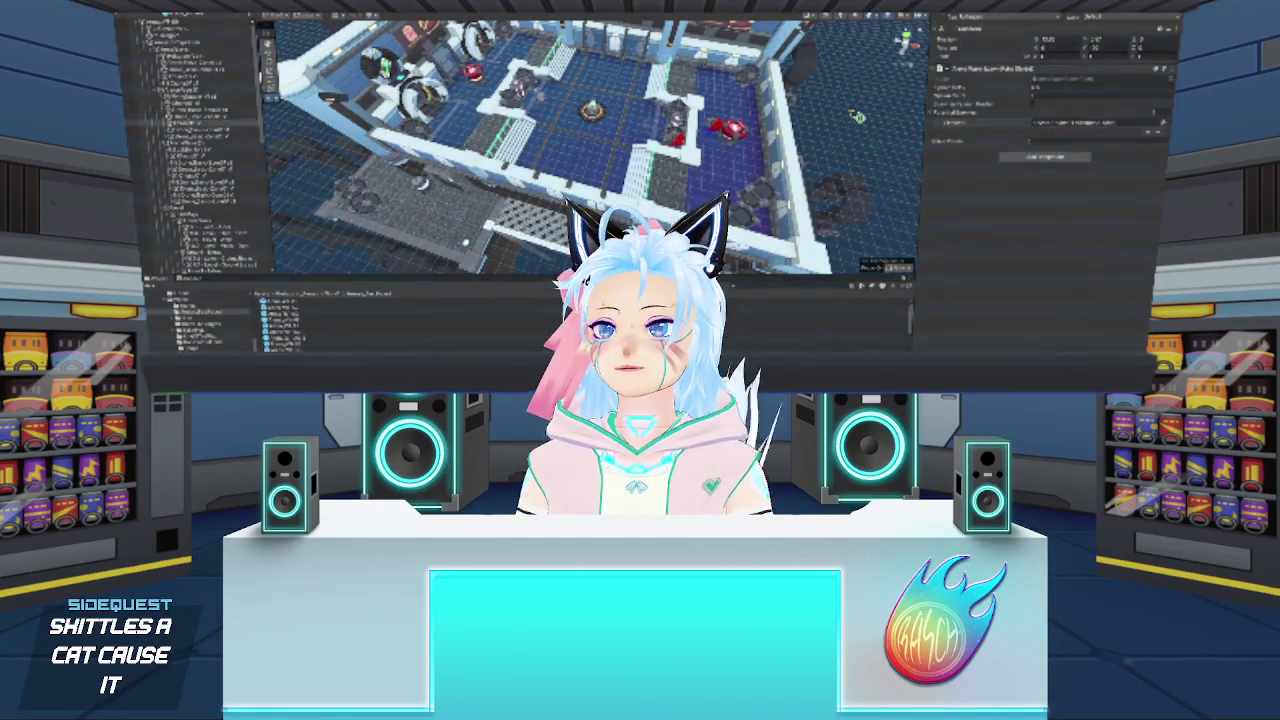
left_click(186, 118)
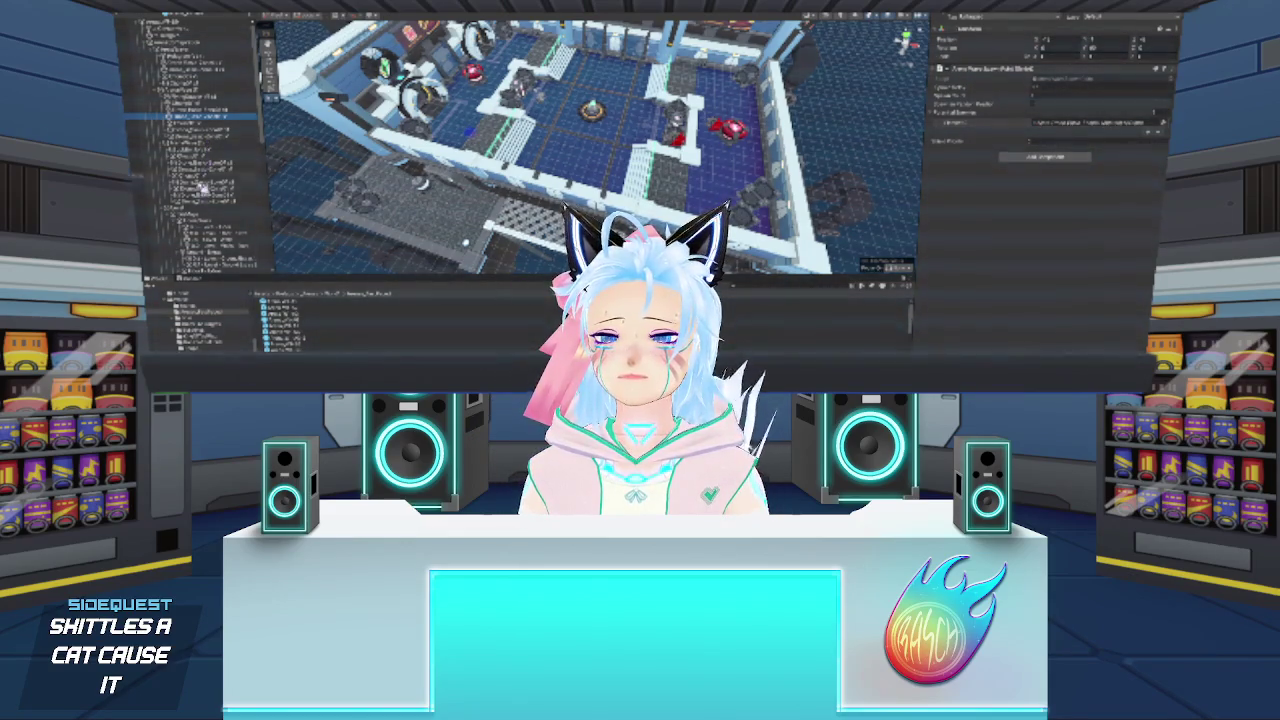
left_click(201, 236)
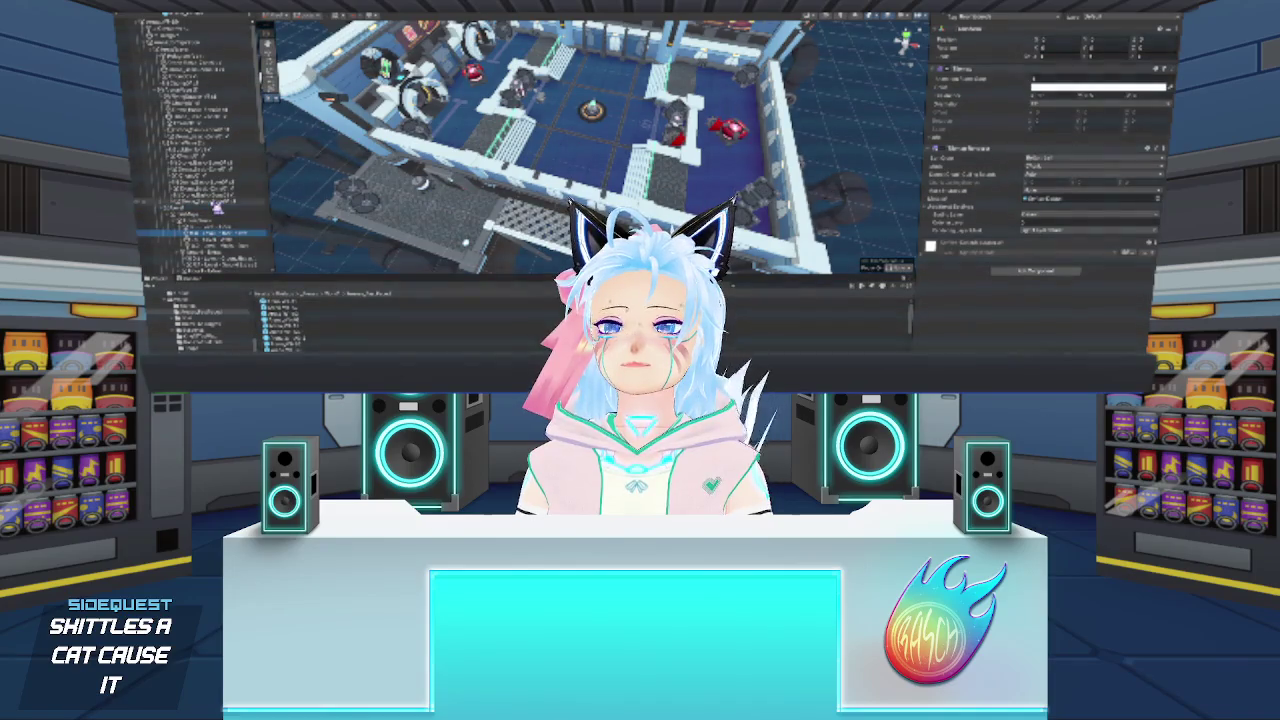
left_click(212, 204)
left_click(202, 150)
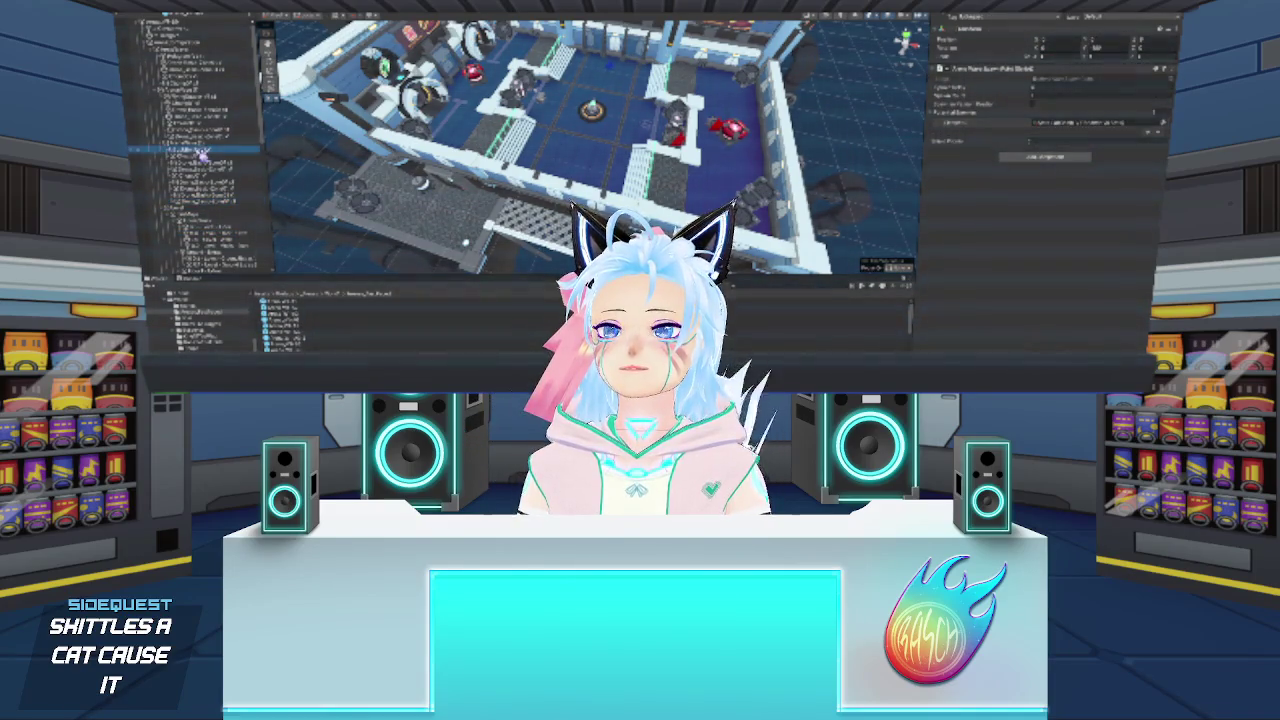
left_click(209, 137)
- Assign level objects from the Hierarchy to the first spawn points' reference fields
key("Up")
key("Up")
key("Up")
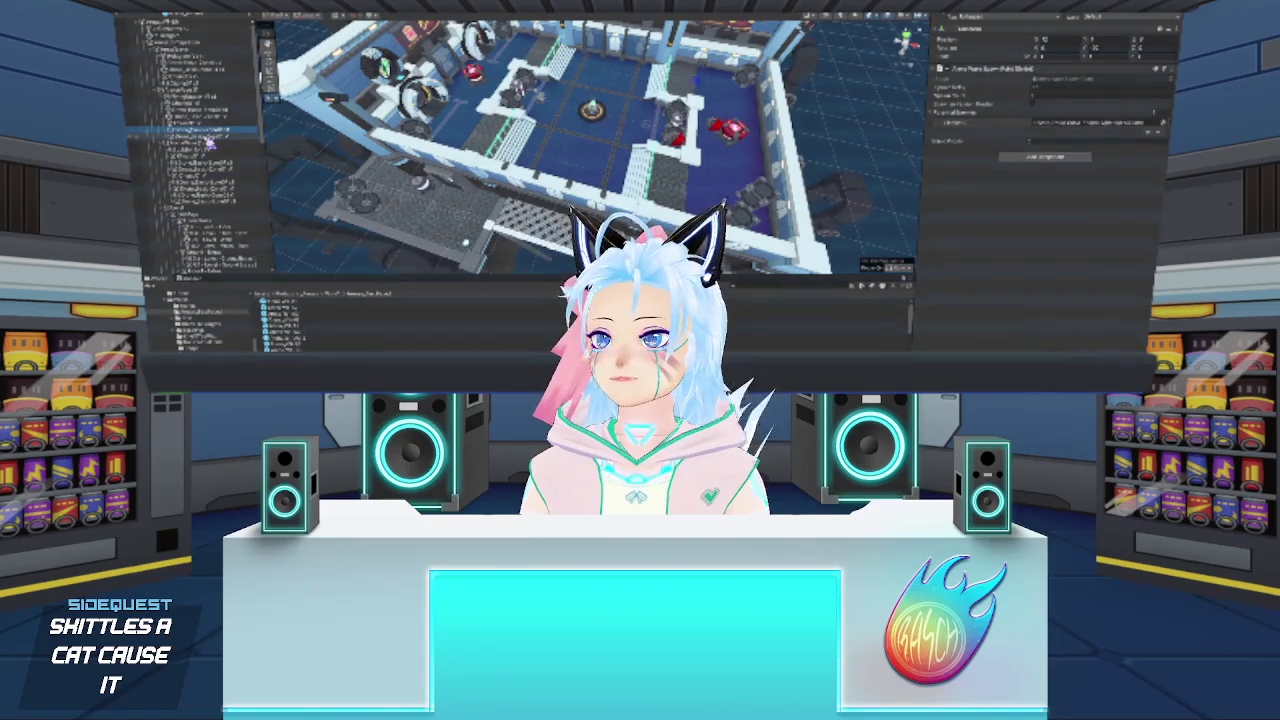
key("Up")
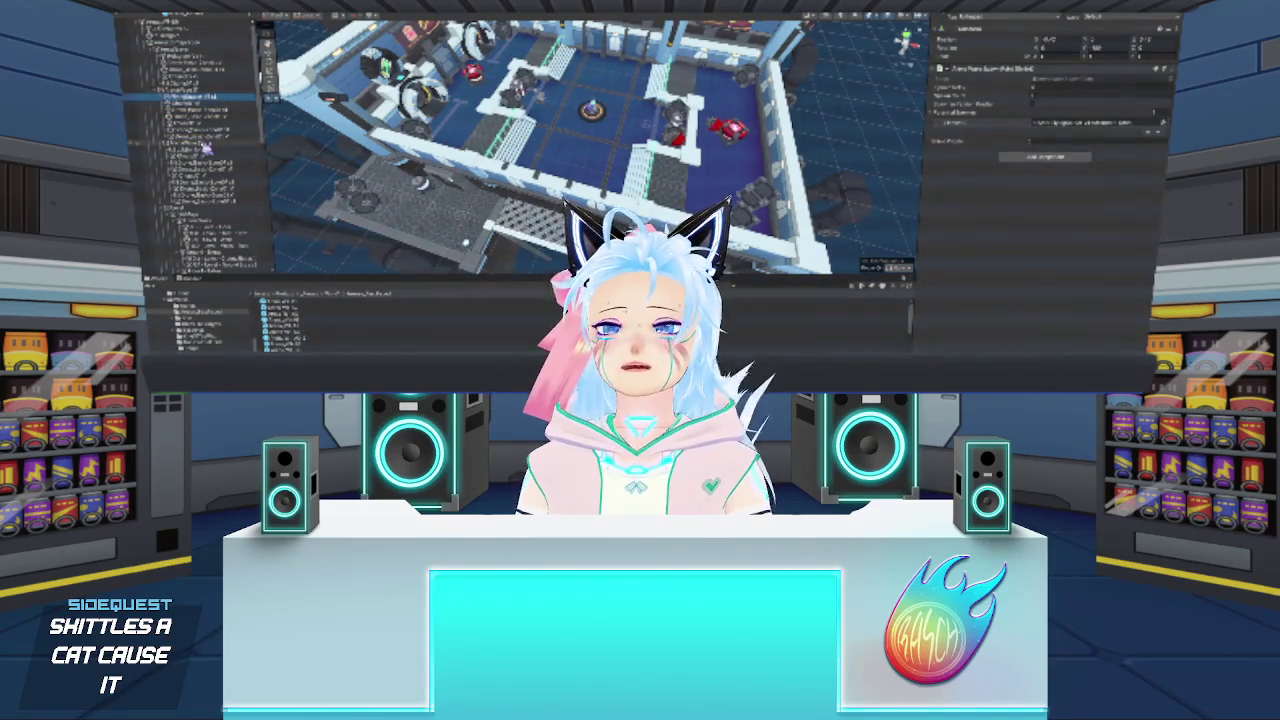
key("Down")
key("Down")
key("Down")
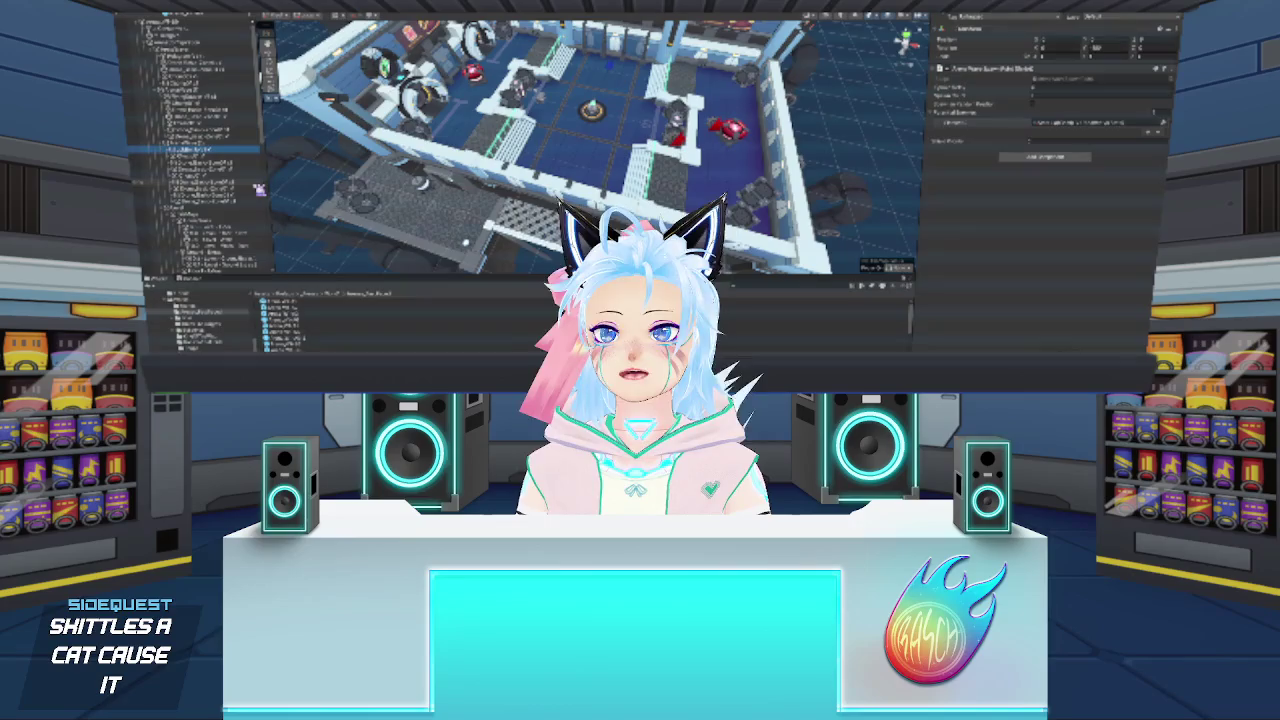
key("Down")
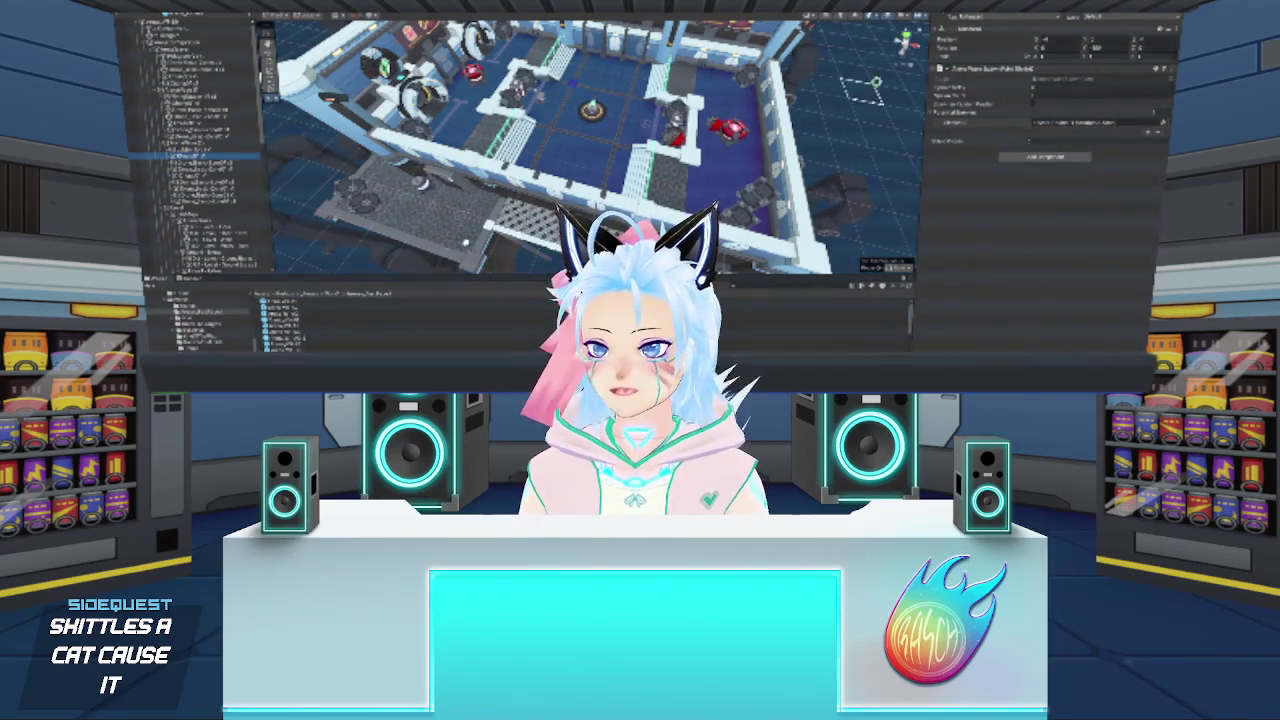
left_click(1050, 90)
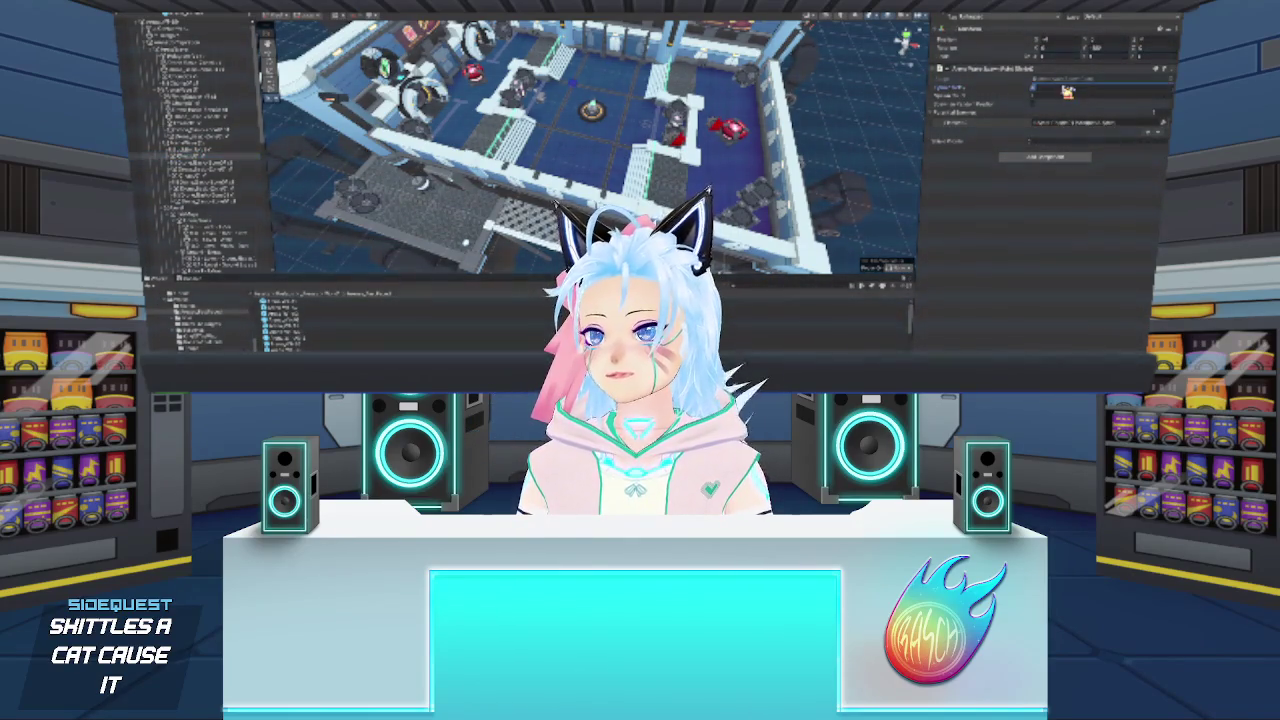
left_click_drag(140, 176, 1055, 88)
left_click(230, 165)
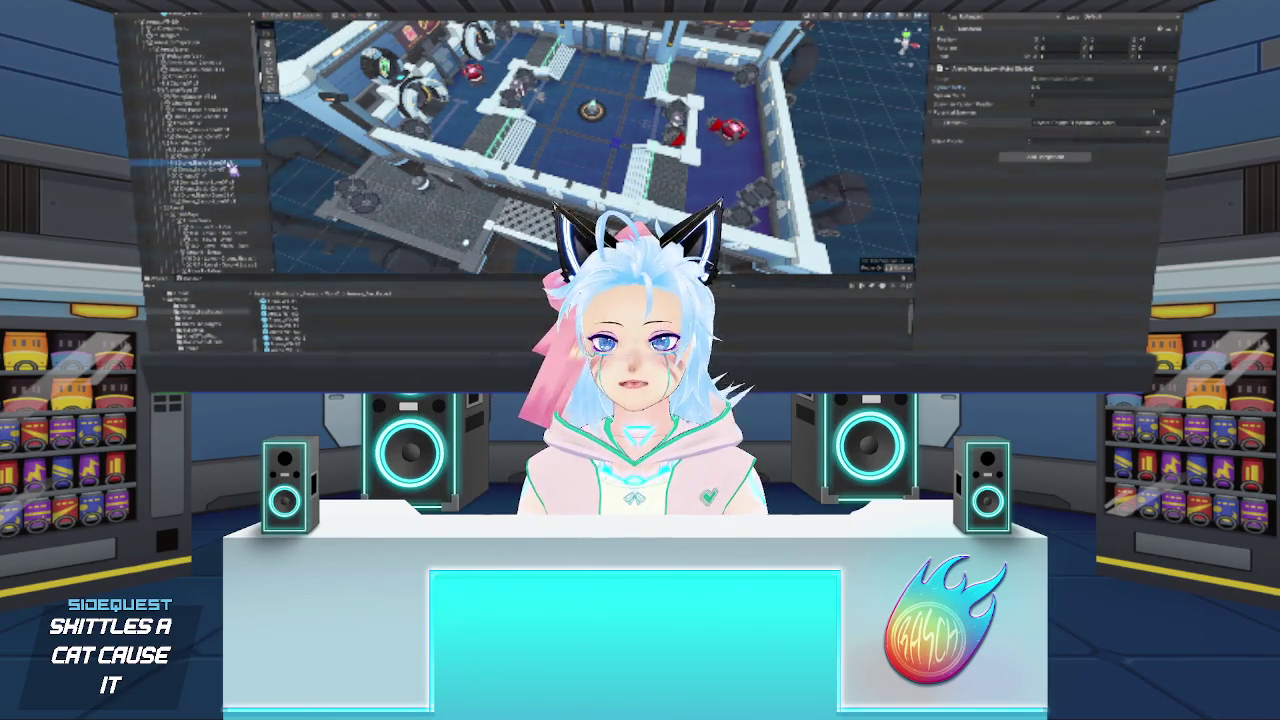
left_click_drag(231, 171, 1076, 92)
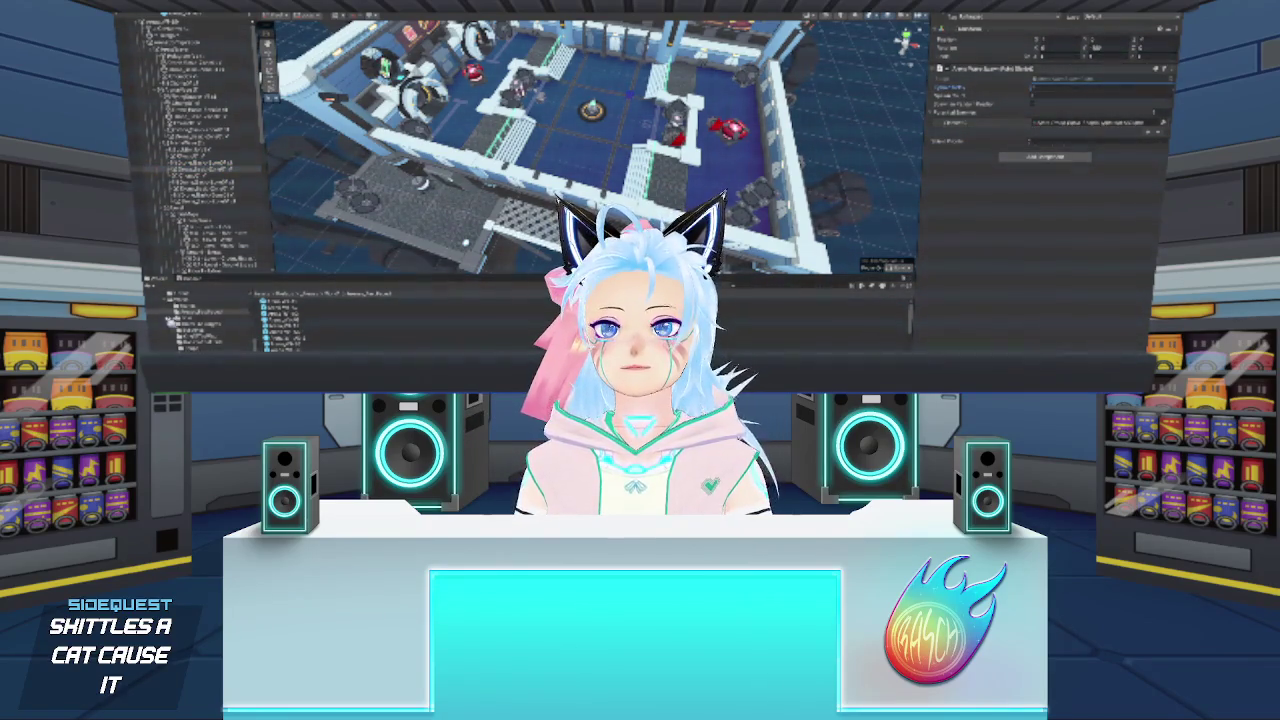
mouse_move(235, 168)
left_mouse_down()
mouse_move(905, 120)
mouse_move(1058, 93)
left_mouse_up()
- Fill the remaining spawn points' reference fields with objects from the Hierarchy and Scene view
left_click(232, 182)
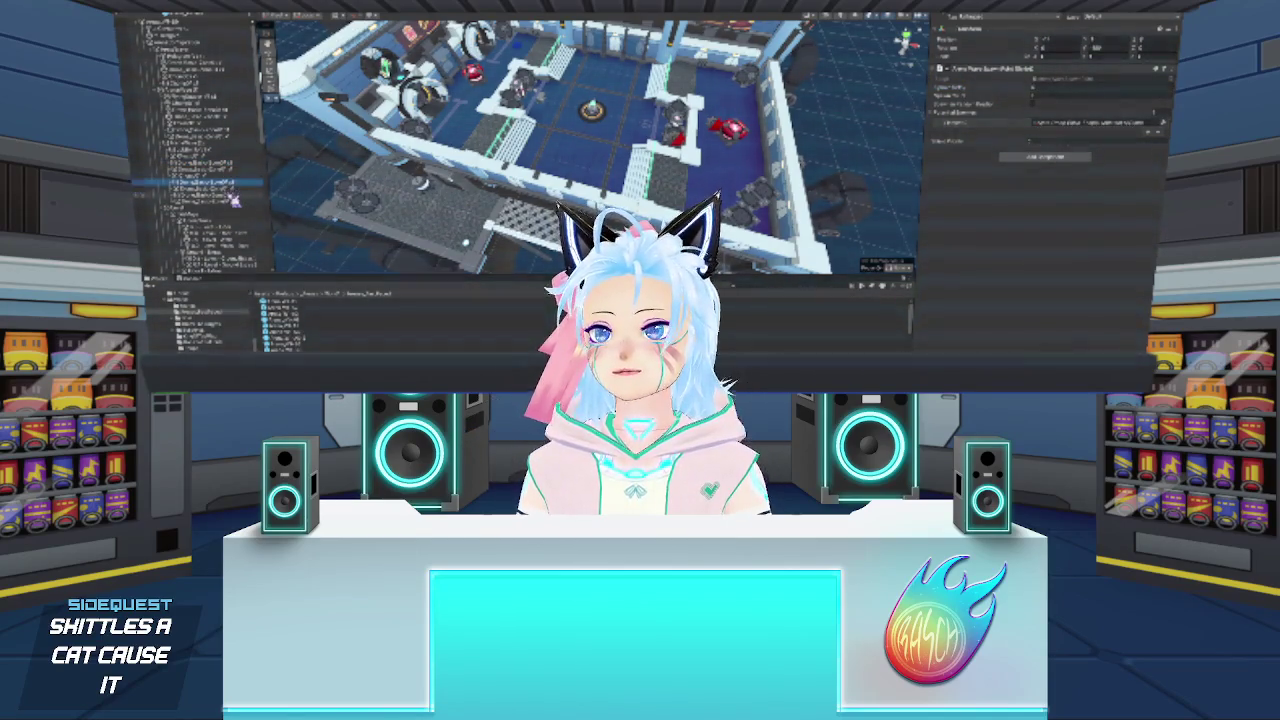
left_click(234, 197)
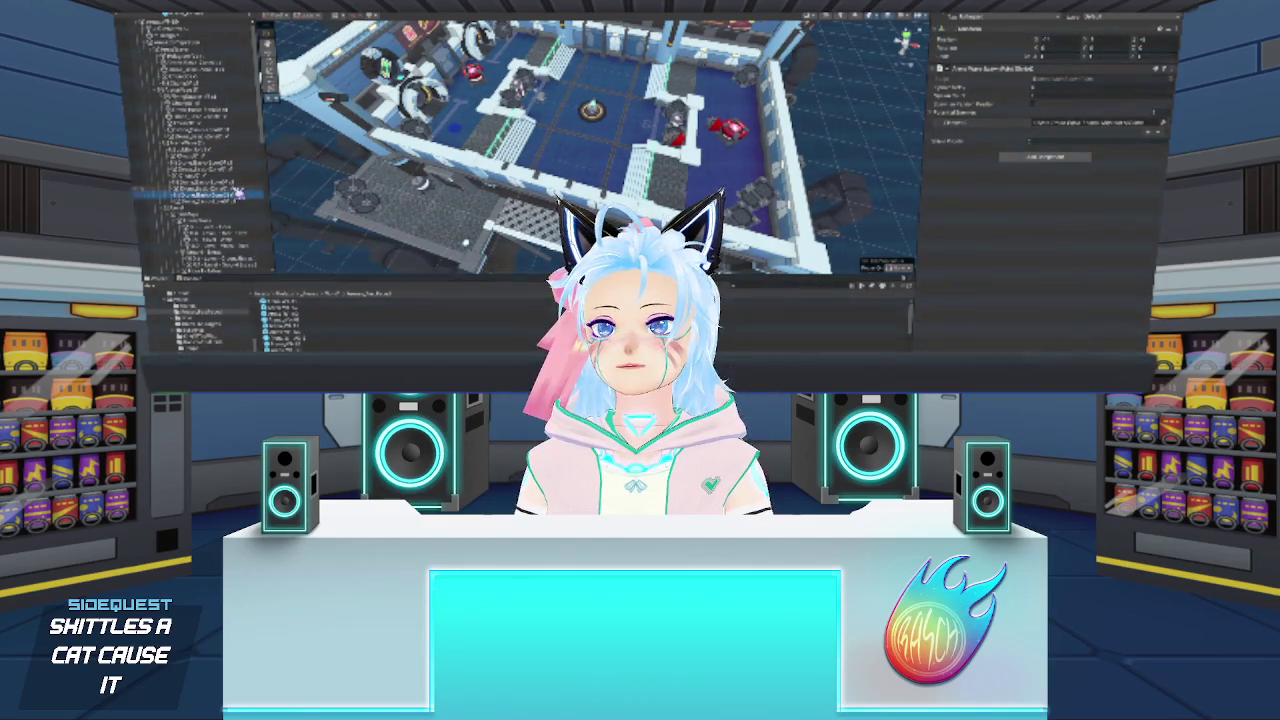
left_click(234, 184)
left_click_drag(234, 184, 1086, 90)
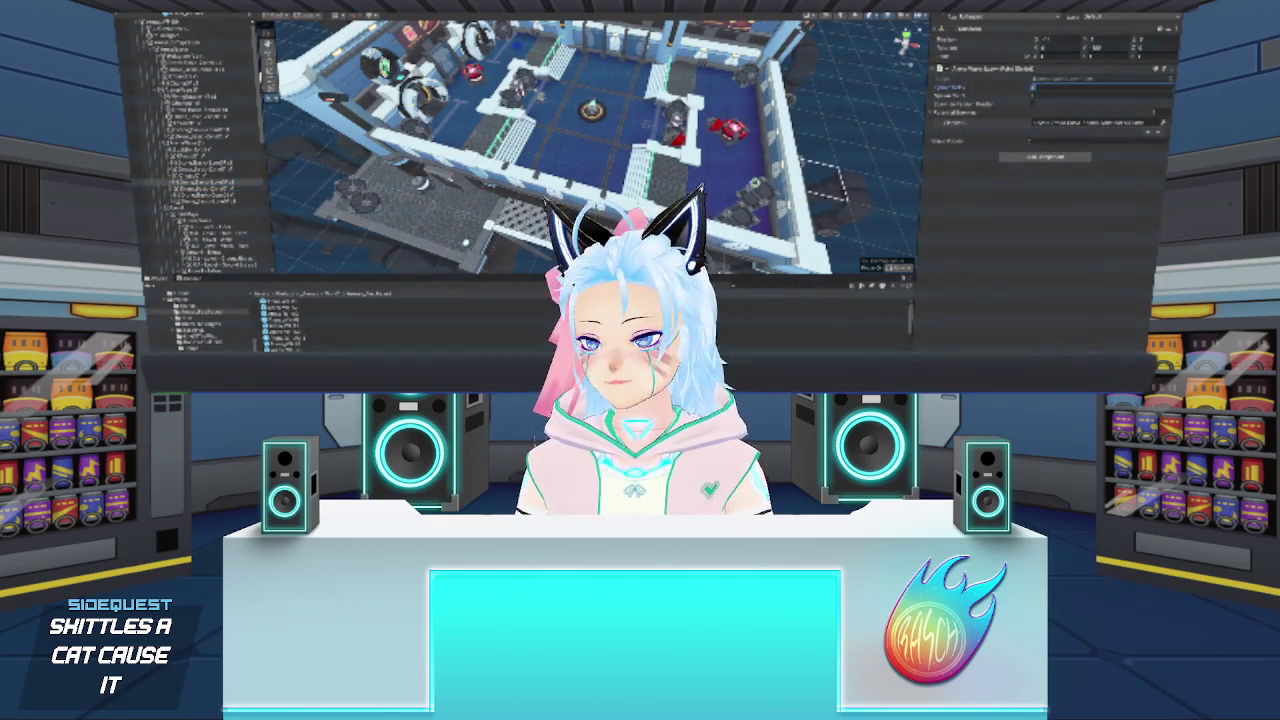
left_click(233, 190)
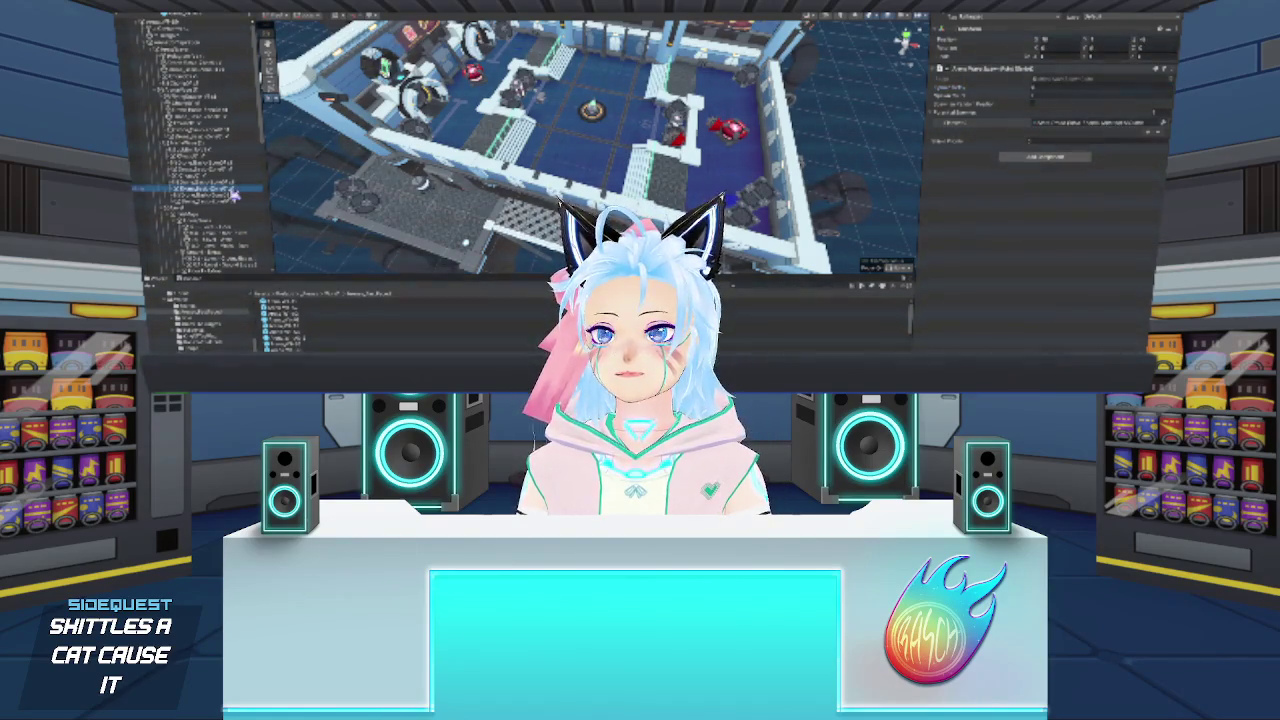
left_click_drag(508, 243, 1080, 88)
mouse_move(238, 200)
left_mouse_down()
mouse_move(1077, 106)
mouse_move(1064, 88)
left_mouse_up()
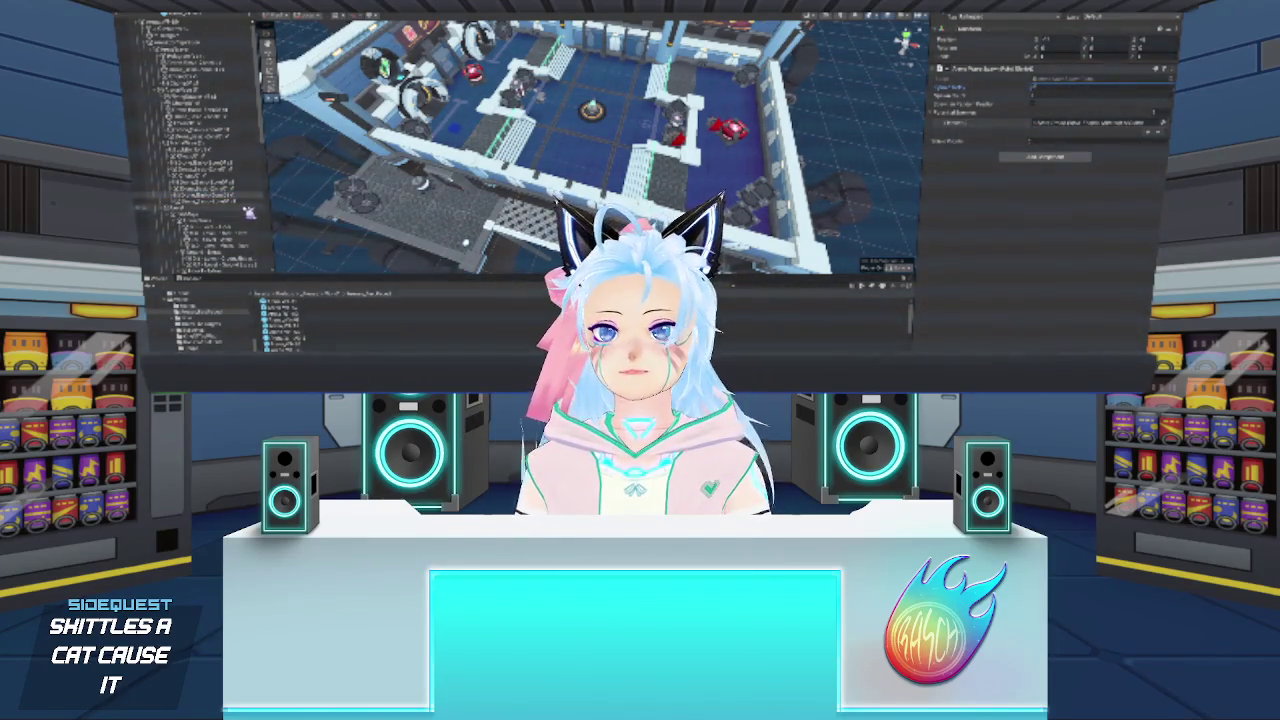
mouse_move(220, 208)
left_mouse_down()
mouse_move(968, 72)
mouse_move(1044, 90)
left_mouse_up()
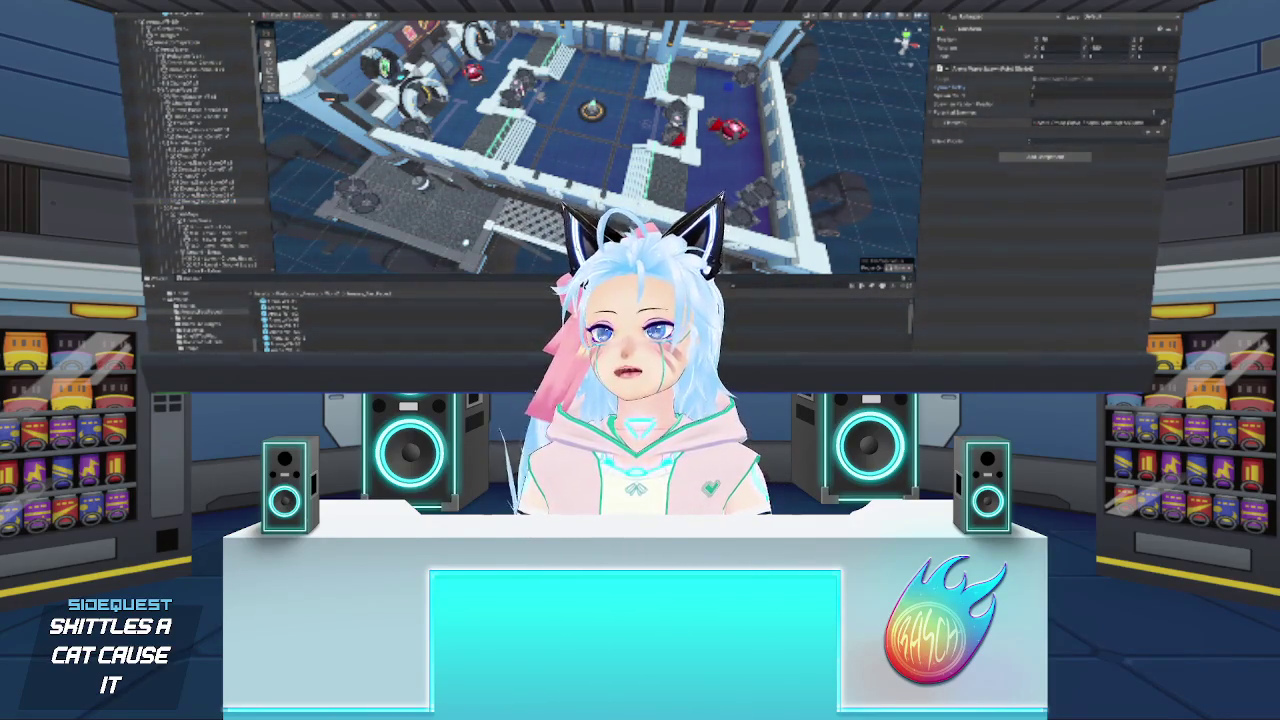
- Dismiss the message dialog with Enter
key("Return")
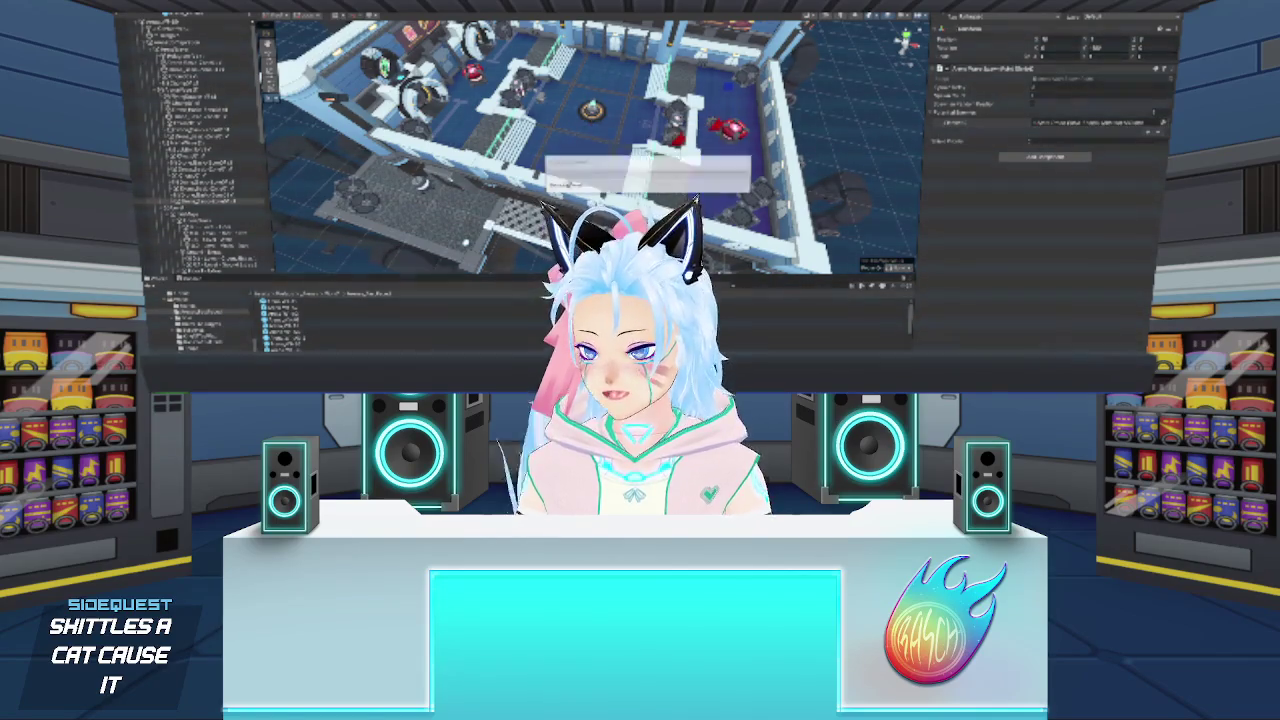